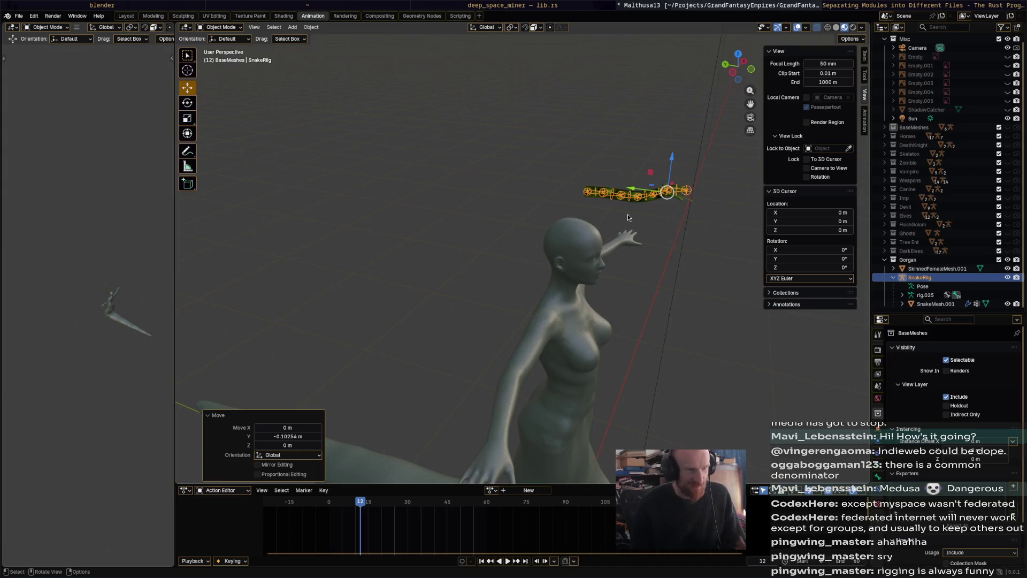
- Move SnakeRig down onto the woman's head, sliding it along Y and X into place
{"action": "middle_click_drag", "start_coordinate": [636, 228], "coordinate": [583, 216]}
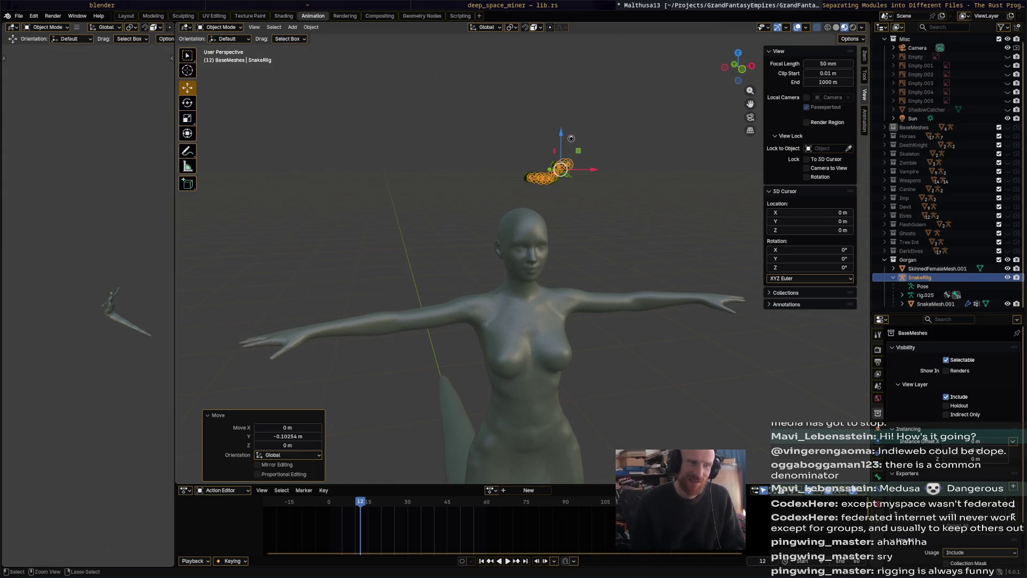
{"action": "key", "text": "ctrl+s"}
{"action": "left_click_drag", "start_coordinate": [565, 132], "coordinate": [572, 190]}
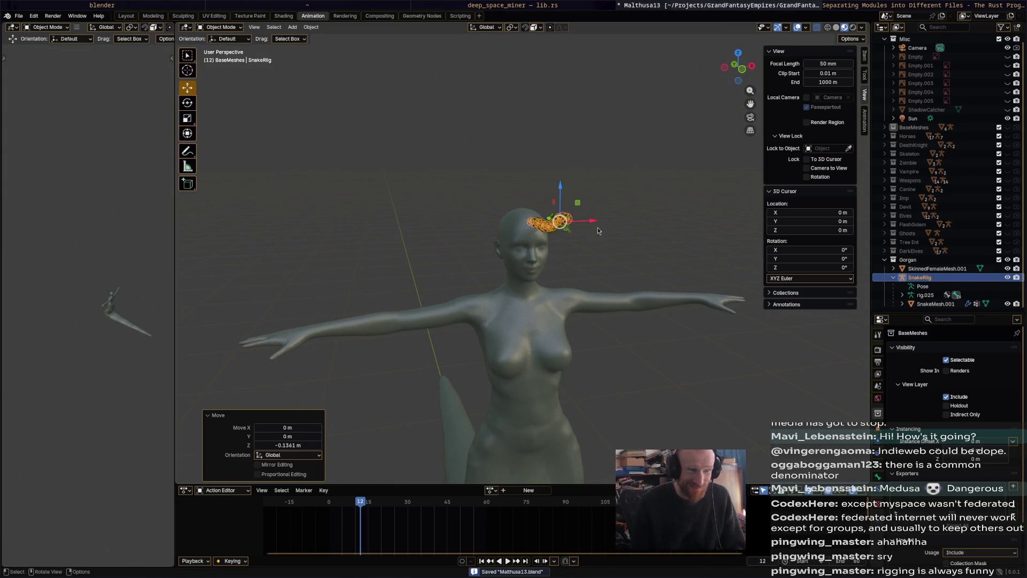
{"action": "mouse_move", "coordinate": [599, 228]}
{"action": "middle_mouse_down"}
{"action": "mouse_move", "coordinate": [607, 253]}
{"action": "mouse_move", "coordinate": [570, 231]}
{"action": "mouse_move", "coordinate": [500, 292]}
{"action": "middle_mouse_up"}
{"action": "key", "text": "g"}
{"action": "key", "text": "y"}
{"action": "left_click", "coordinate": [622, 229]}
{"action": "key", "text": "g"}
{"action": "key", "text": "x"}
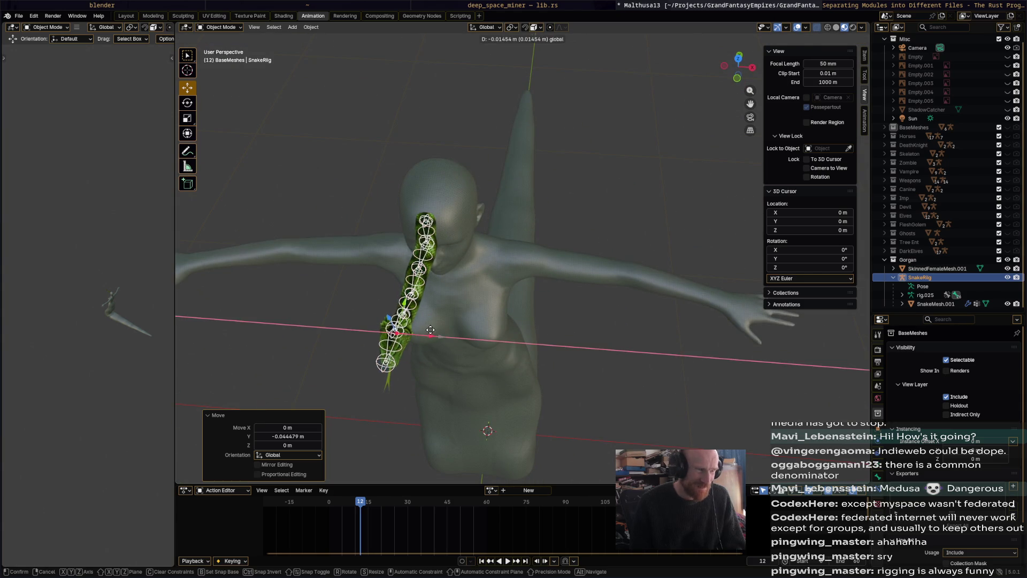
{"action": "left_click", "coordinate": [433, 335]}
- Fine-tune the rig's Y position, tilt it so it rises from the scalp, and save
{"action": "middle_click_drag", "start_coordinate": [433, 335], "coordinate": [679, 157]}
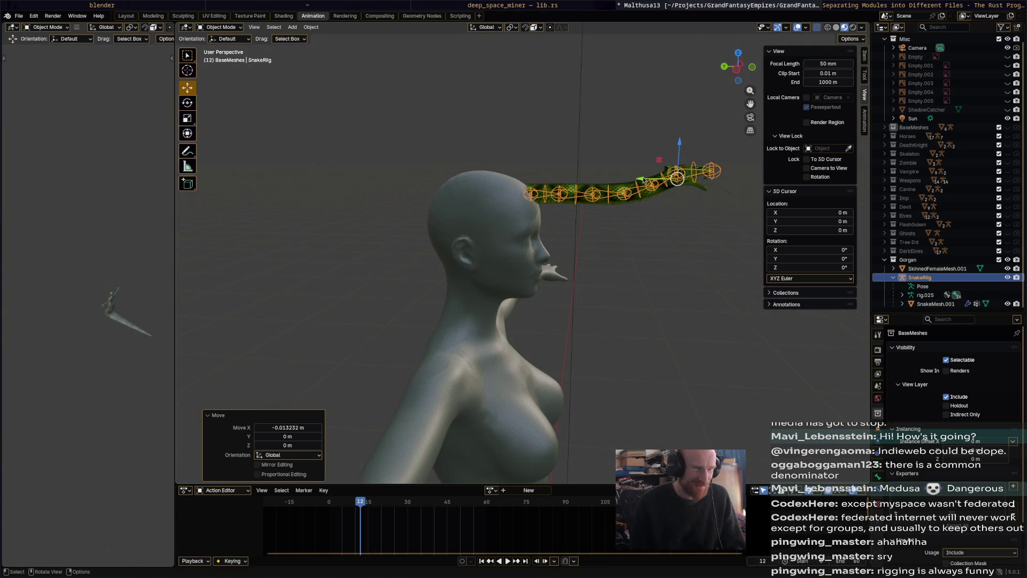
{"action": "key", "text": "g"}
{"action": "key", "text": "y"}
{"action": "left_click", "coordinate": [656, 249]}
{"action": "key", "text": "ctrl+s"}
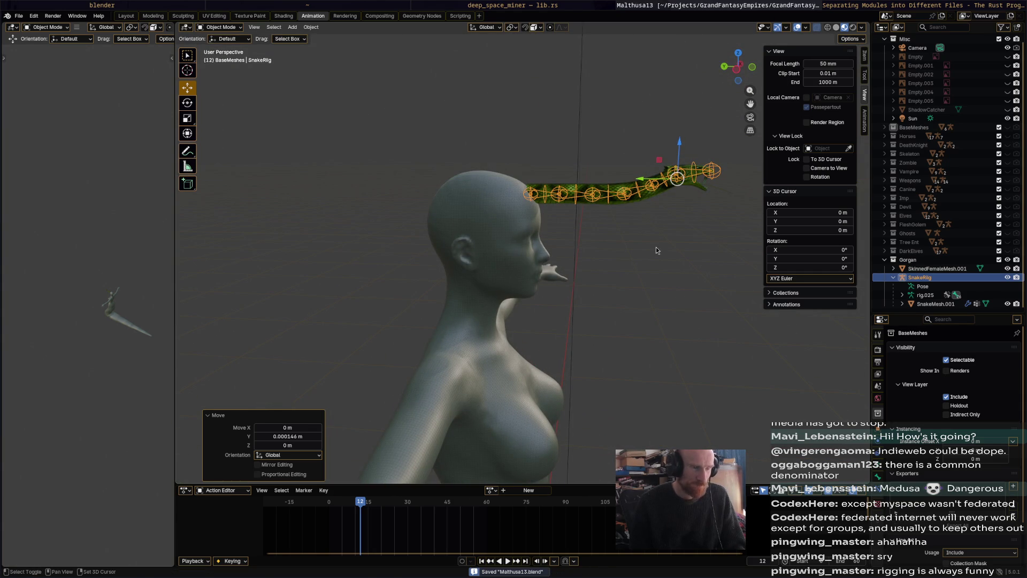
{"action": "mouse_move", "coordinate": [656, 246]}
{"action": "middle_mouse_down"}
{"action": "mouse_move", "coordinate": [586, 279]}
{"action": "mouse_move", "coordinate": [622, 230]}
{"action": "middle_mouse_up"}
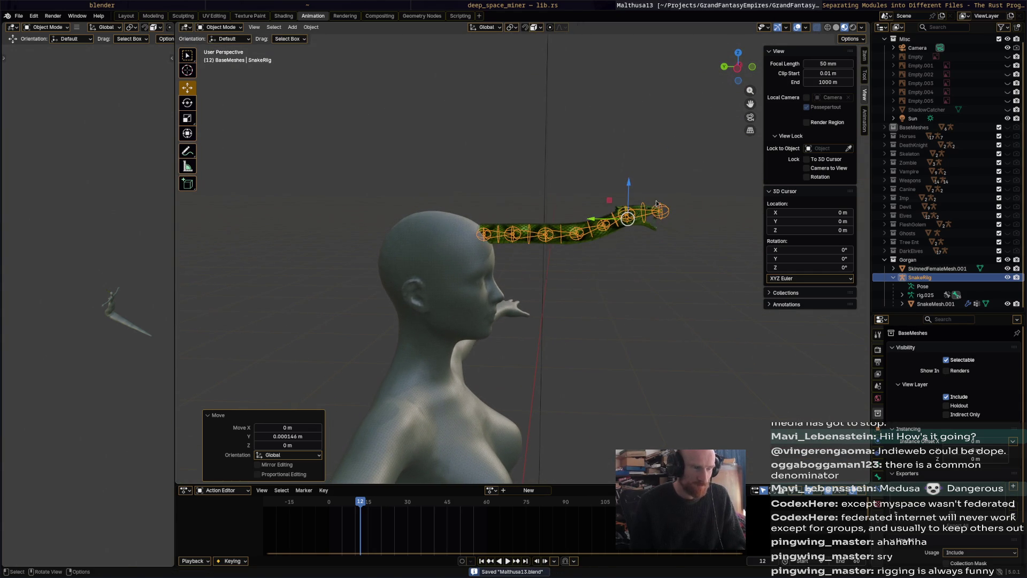
{"action": "key", "text": "r"}
{"action": "left_click", "coordinate": [623, 226]}
{"action": "key", "text": "g"}
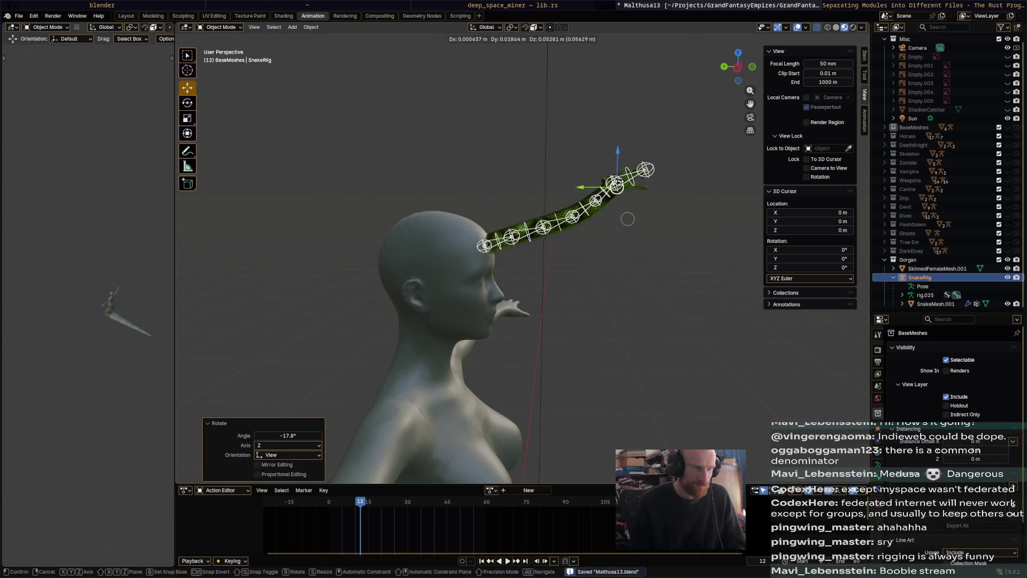
{"action": "left_click", "coordinate": [637, 232]}
{"action": "middle_click_drag", "start_coordinate": [637, 232], "coordinate": [636, 251]}
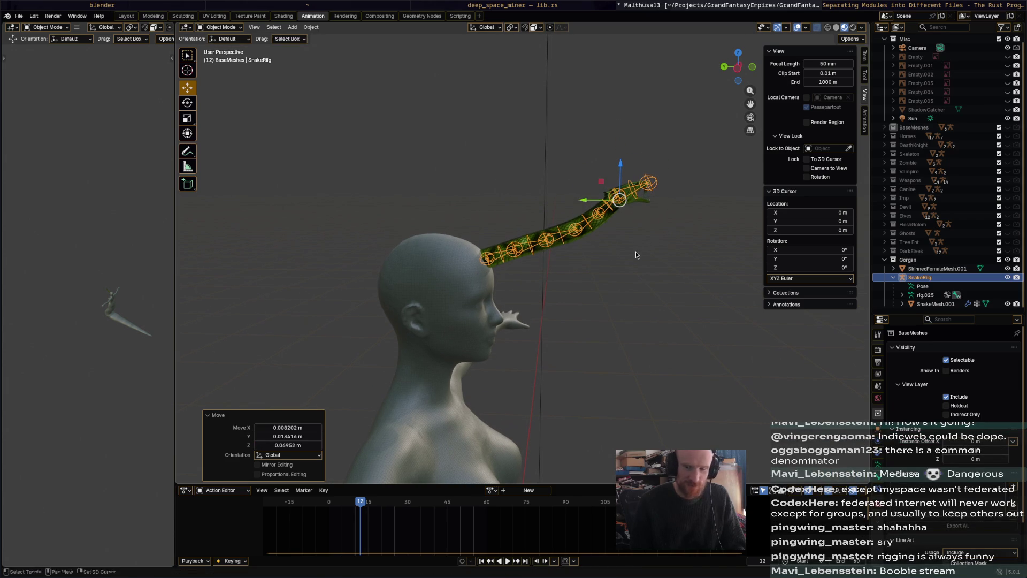
{"action": "key", "text": "ctrl+s"}
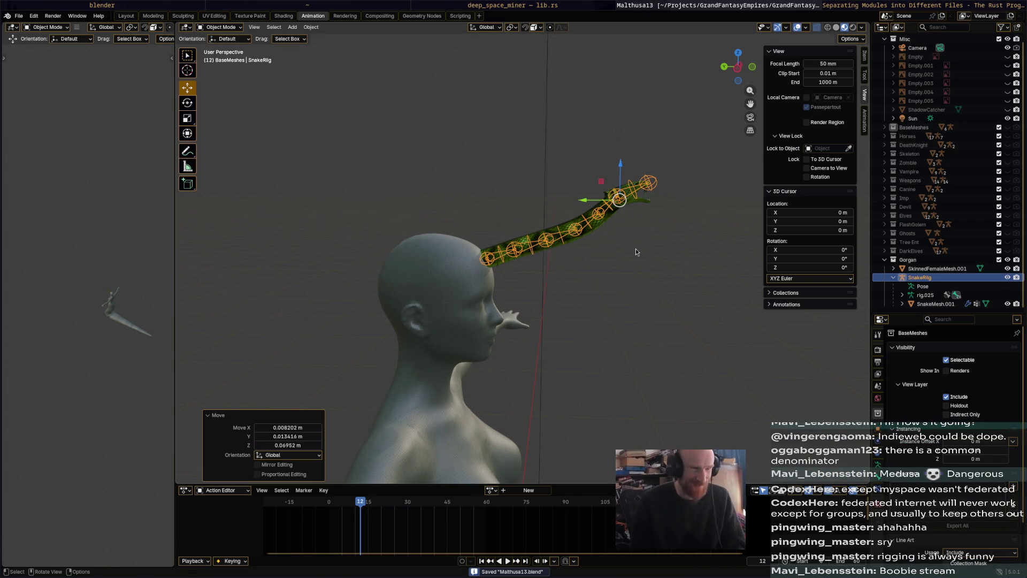
{"action": "scroll", "coordinate": [594, 247], "scroll_direction": "up", "scroll_amount": 3}
{"action": "scroll", "coordinate": [594, 249], "scroll_direction": "down", "scroll_amount": 2}
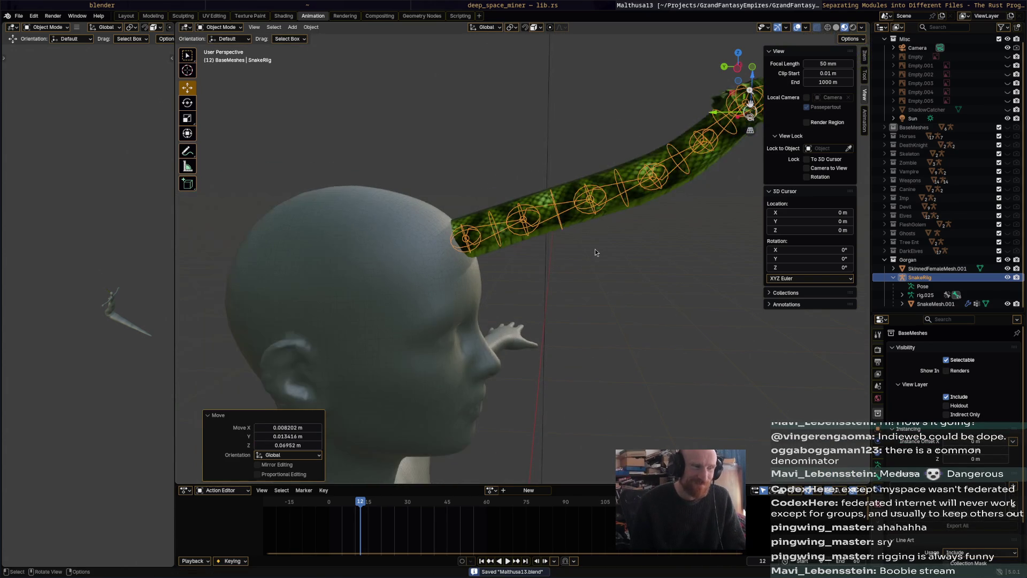
{"action": "scroll", "coordinate": [605, 262], "scroll_direction": "up", "scroll_amount": 1}
{"action": "middle_click_drag", "start_coordinate": [605, 262], "coordinate": [562, 287]}
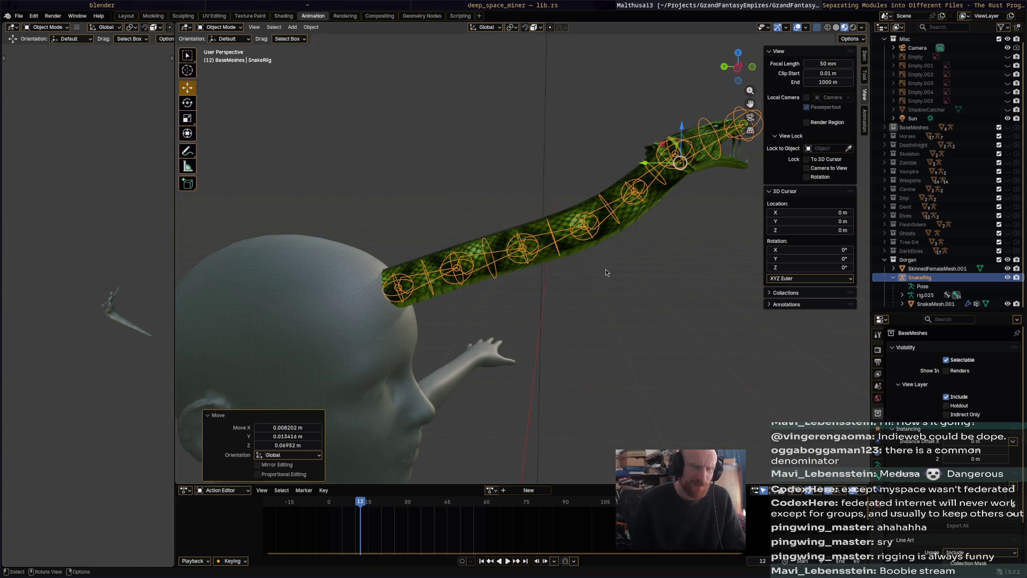
- Switch the snake rig into Pose Mode and select all of its bones
{"action": "left_click", "coordinate": [222, 27]}
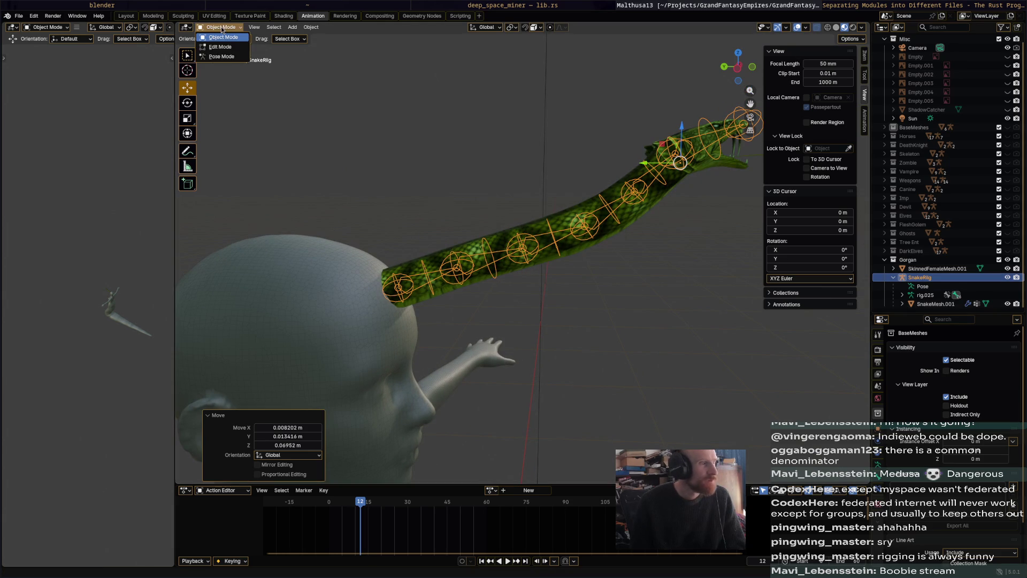
{"action": "left_click", "coordinate": [223, 56]}
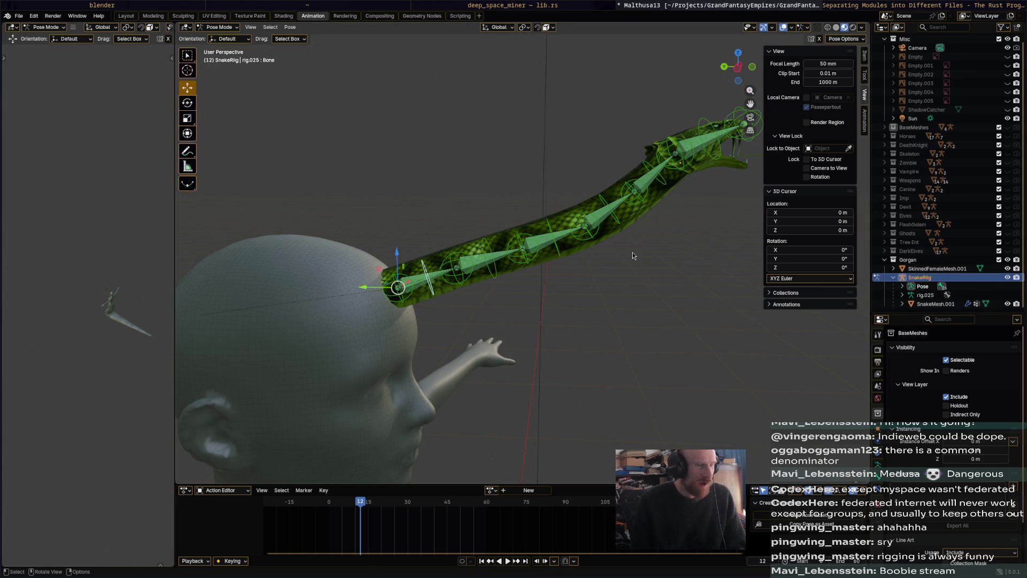
{"action": "key", "text": "a"}
{"action": "left_click", "coordinate": [491, 490]}
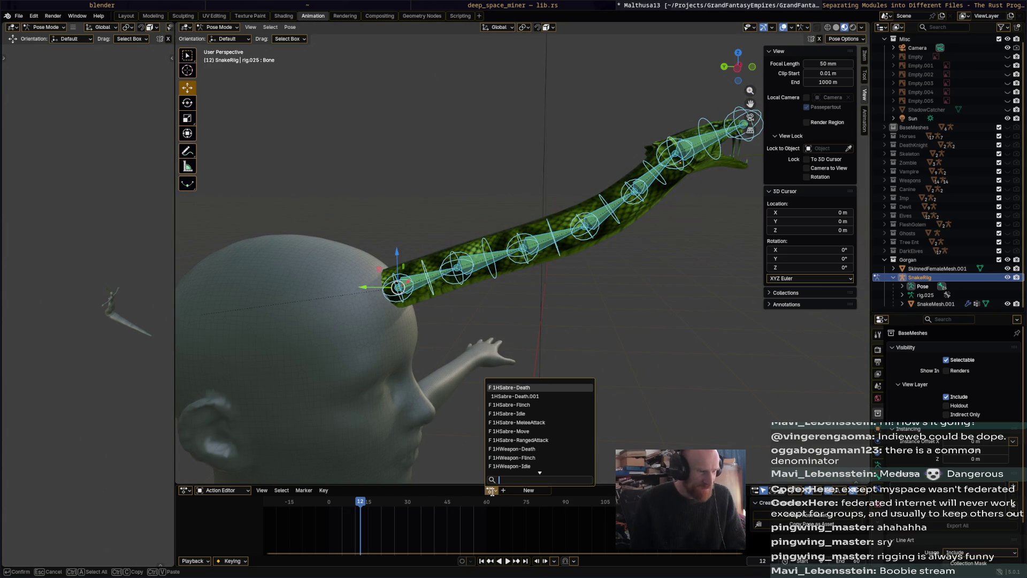
{"action": "scroll", "coordinate": [490, 490], "scroll_direction": "down", "scroll_amount": 3}
{"action": "scroll", "coordinate": [492, 492], "scroll_direction": "down", "scroll_amount": 3}
{"action": "key", "text": "Escape"}
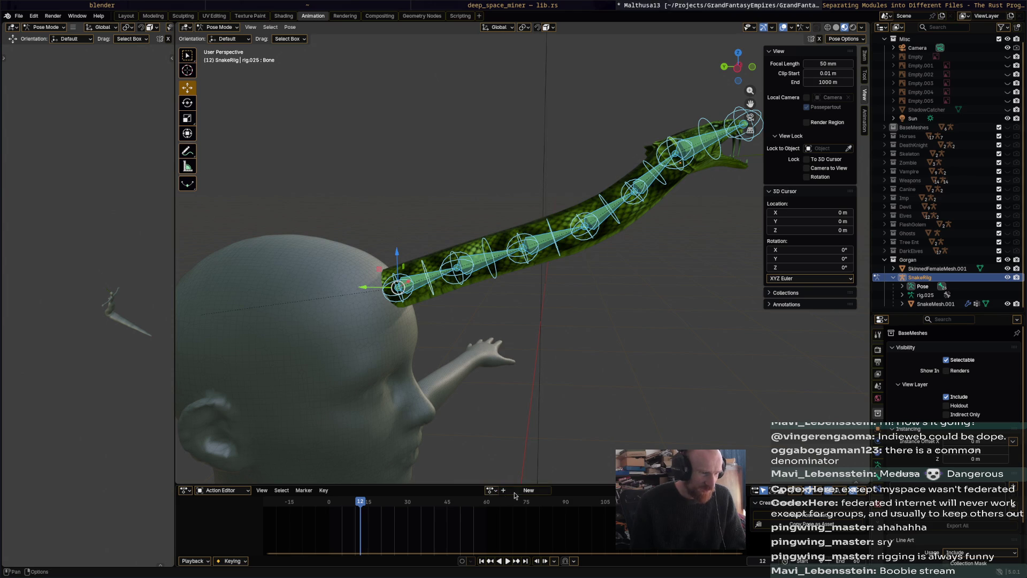
- Create a new action named RealSnakeAction and keyframe all bones at frame 12
{"action": "left_click", "coordinate": [514, 495]}
{"action": "double_click", "coordinate": [468, 491]}
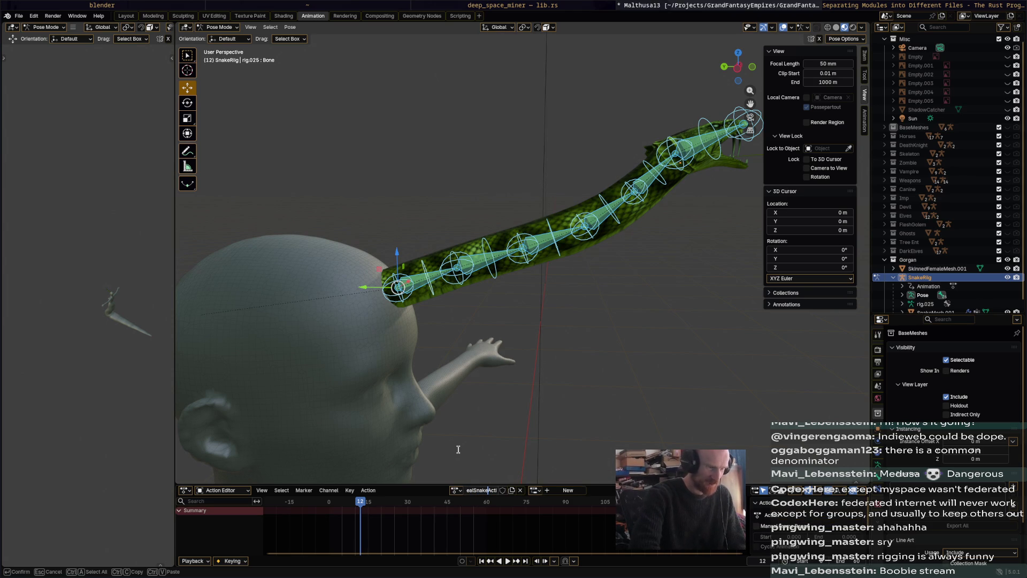
{"action": "key", "text": "Return"}
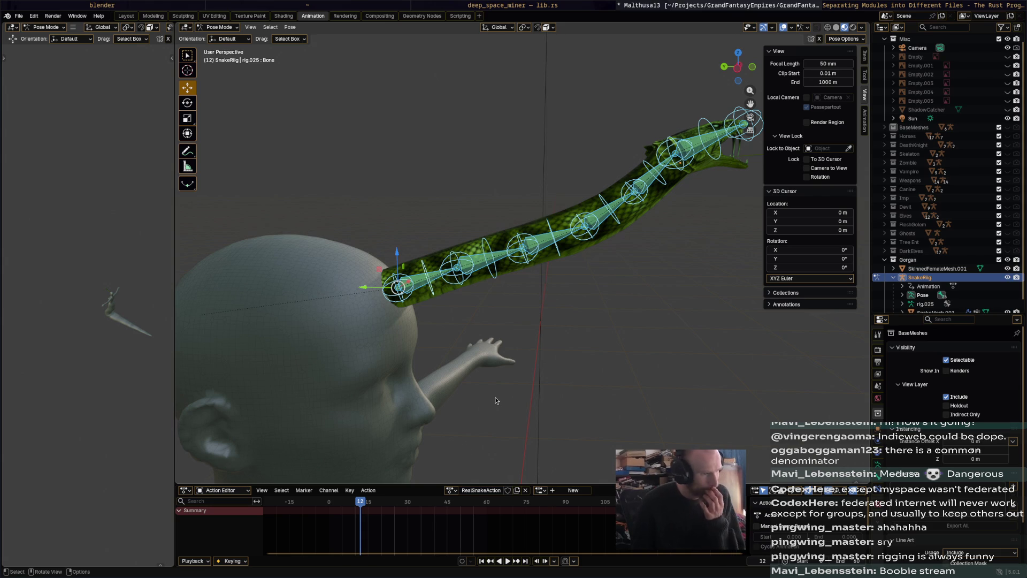
{"action": "key", "text": "i"}
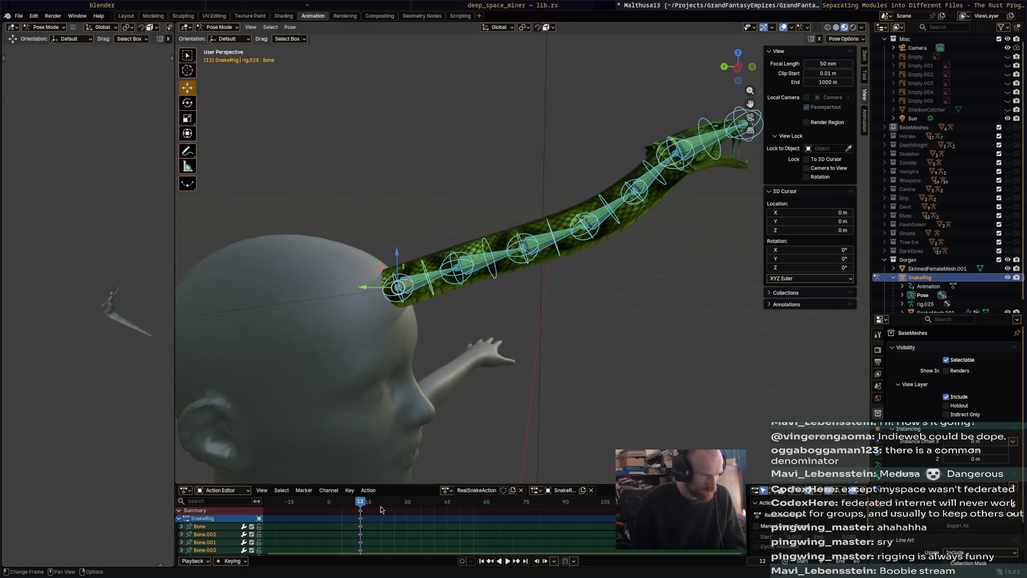
- Shift the snake's keyframes ten frames earlier and bend Bone.002
{"action": "mouse_move", "coordinate": [362, 514]}
{"action": "left_mouse_down"}
{"action": "mouse_move", "coordinate": [328, 511]}
{"action": "mouse_move", "coordinate": [368, 506]}
{"action": "left_mouse_up"}
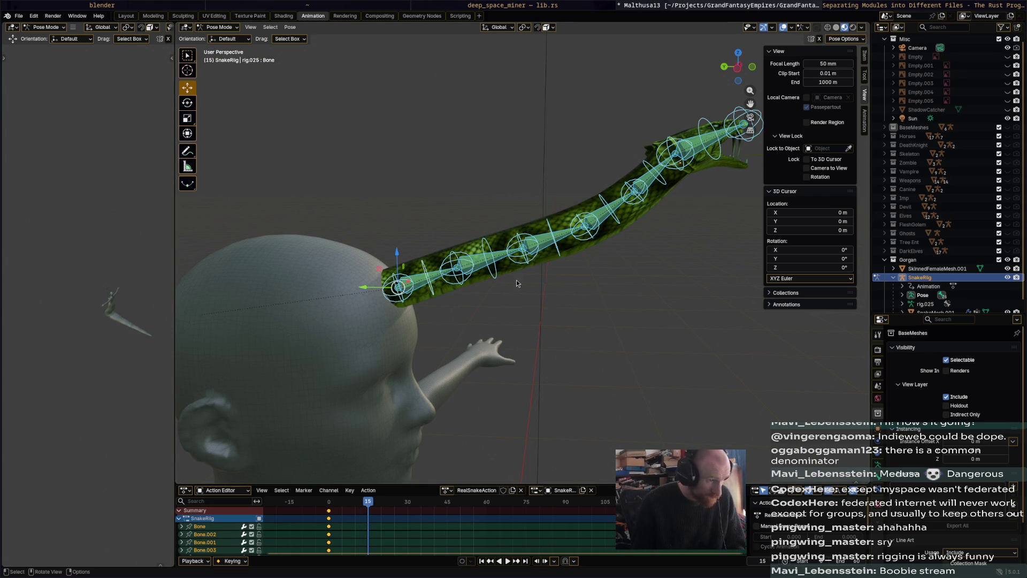
{"action": "left_click", "coordinate": [495, 277]}
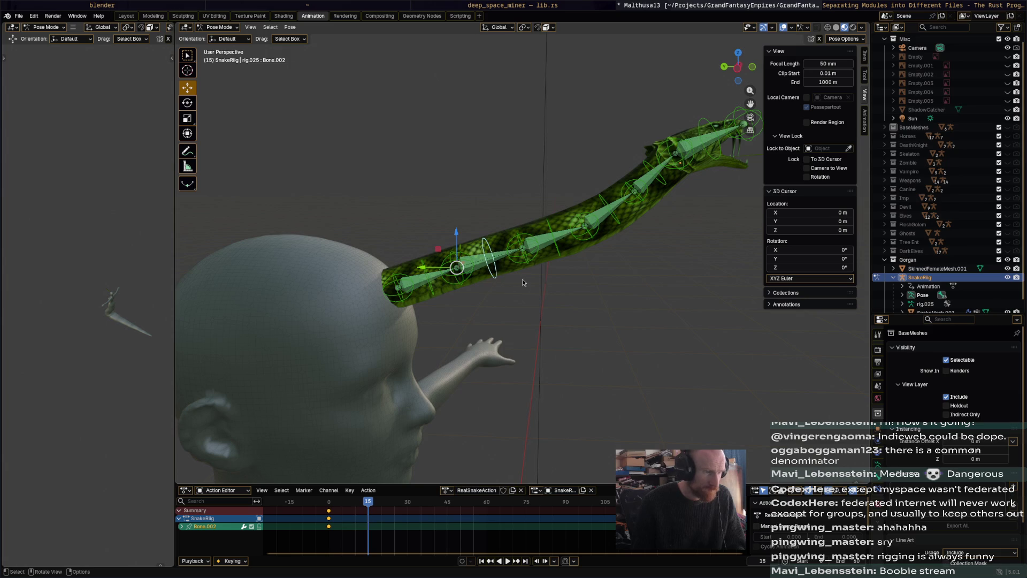
{"action": "middle_click_drag", "start_coordinate": [523, 282], "coordinate": [514, 321]}
{"action": "key", "text": "r"}
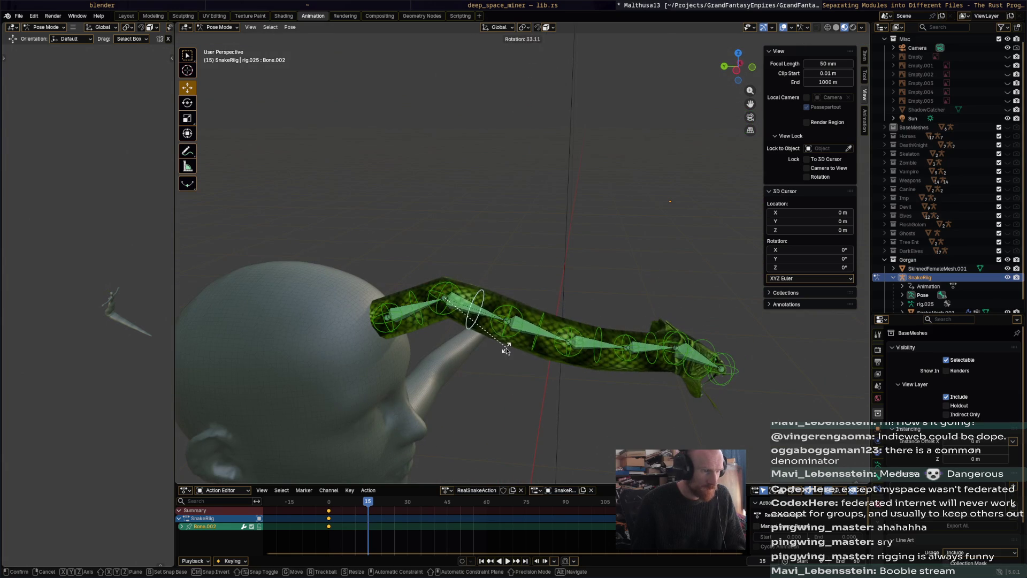
{"action": "left_click", "coordinate": [506, 350]}
- Bend Bone.001 upward and rotate Bone.003 to turn the snake head right
{"action": "left_click", "coordinate": [537, 325]}
{"action": "key", "text": "r"}
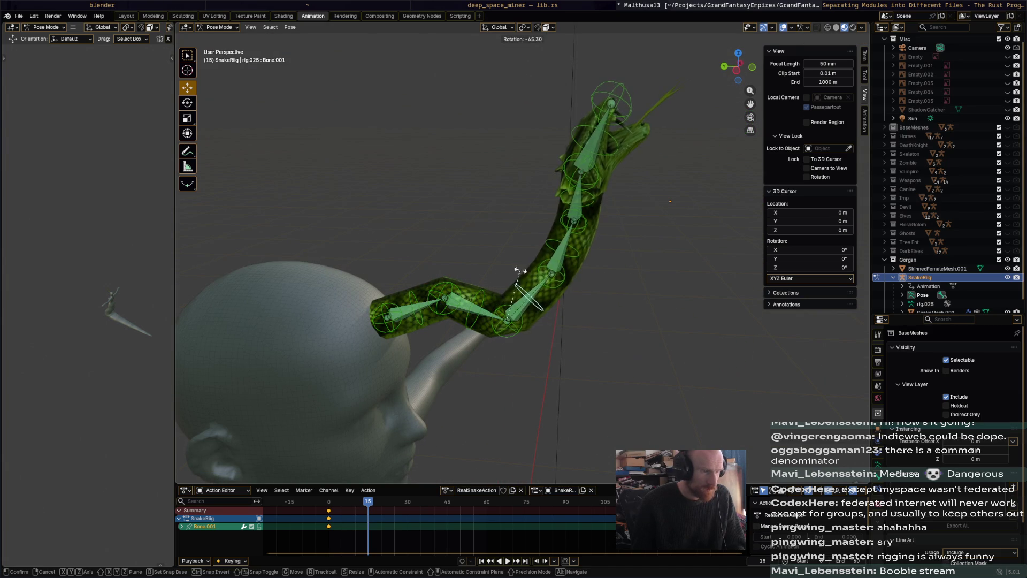
{"action": "left_click", "coordinate": [521, 271]}
{"action": "left_click", "coordinate": [574, 256]}
{"action": "key", "text": "r"}
{"action": "left_click", "coordinate": [633, 287]}
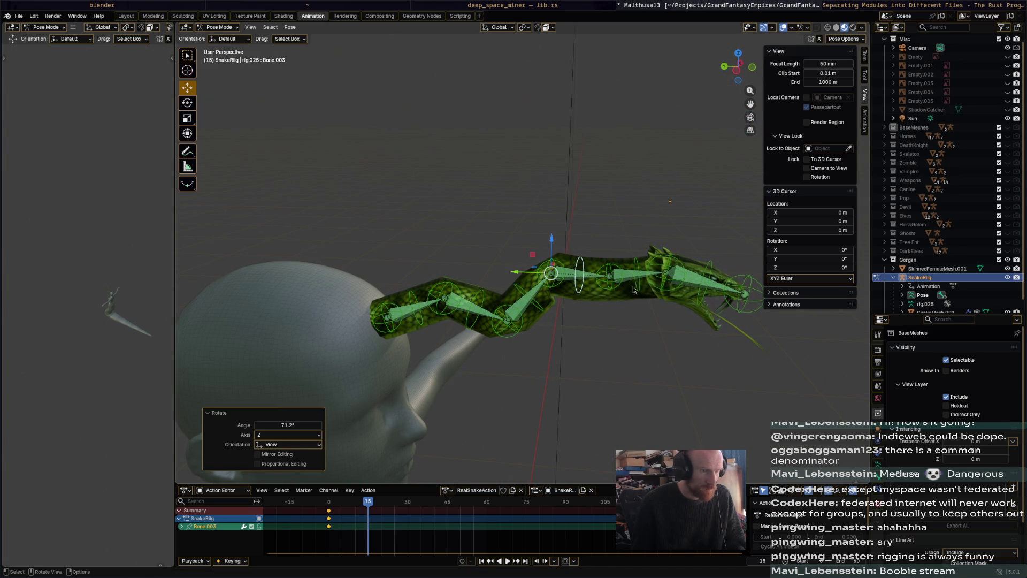
{"action": "left_click", "coordinate": [533, 314]}
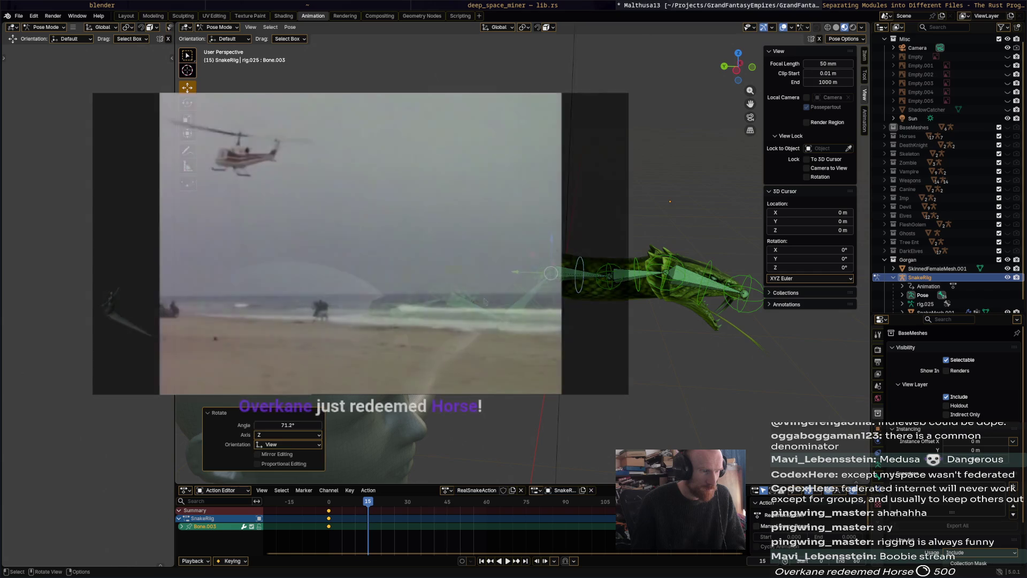
- Rotate the base Bone, Bone.002 and Bone.001 further into the winding pose
{"action": "key", "text": "r"}
{"action": "middle_click_drag", "start_coordinate": [655, 346], "coordinate": [723, 305]}
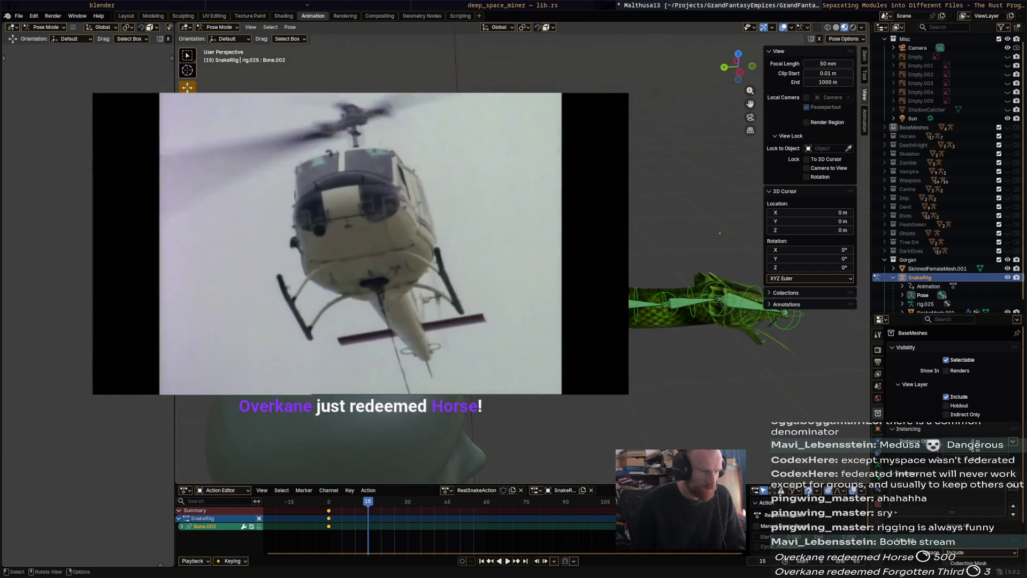
{"action": "left_click", "coordinate": [723, 218]}
{"action": "key", "text": "r"}
{"action": "key", "text": "Escape"}
{"action": "key", "text": "ctrl+z"}
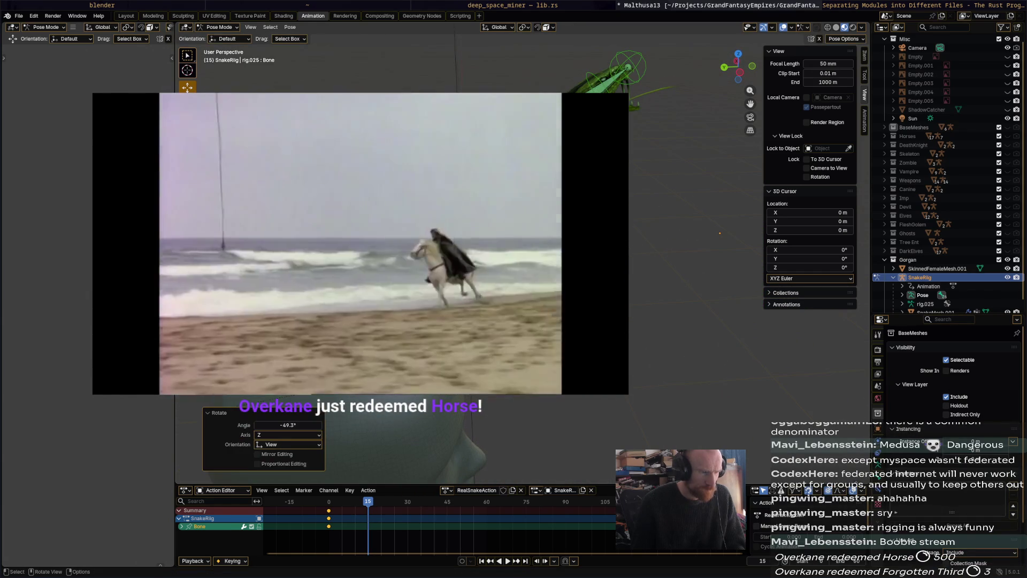
{"action": "key", "text": "r"}
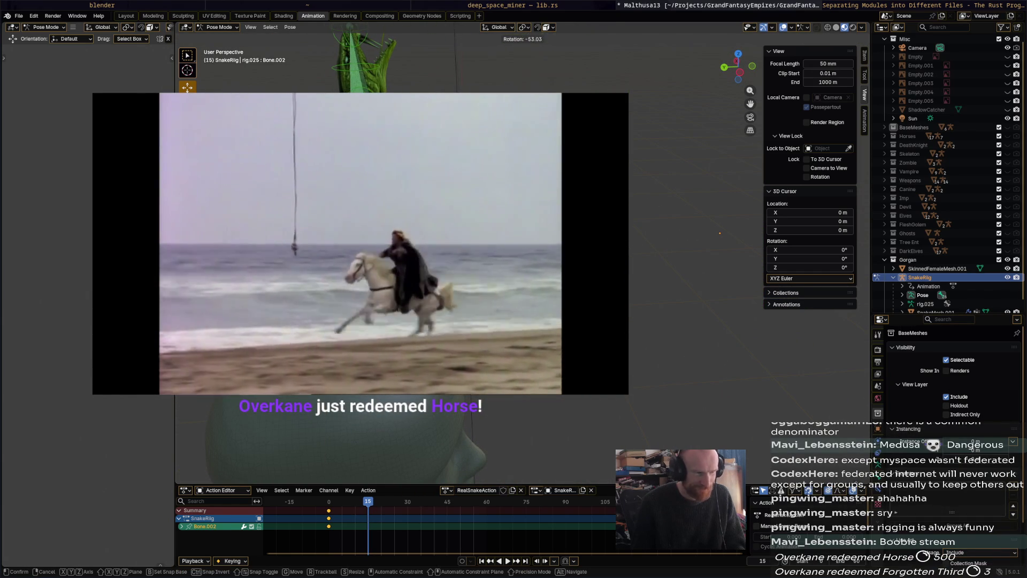
{"action": "key", "text": "Return"}
{"action": "left_click", "coordinate": [720, 233]}
{"action": "key", "text": "r"}
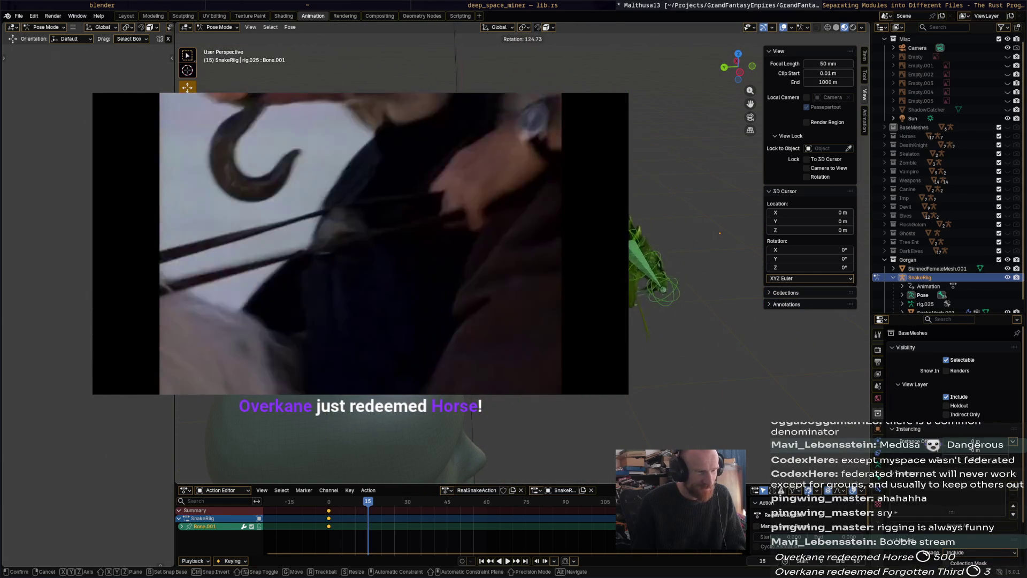
{"action": "key", "text": "Return"}
- Rotate Bone.003 and Bone.005 down by about 38 degrees and save the scene
{"action": "left_click", "coordinate": [720, 234]}
{"action": "key", "text": "r"}
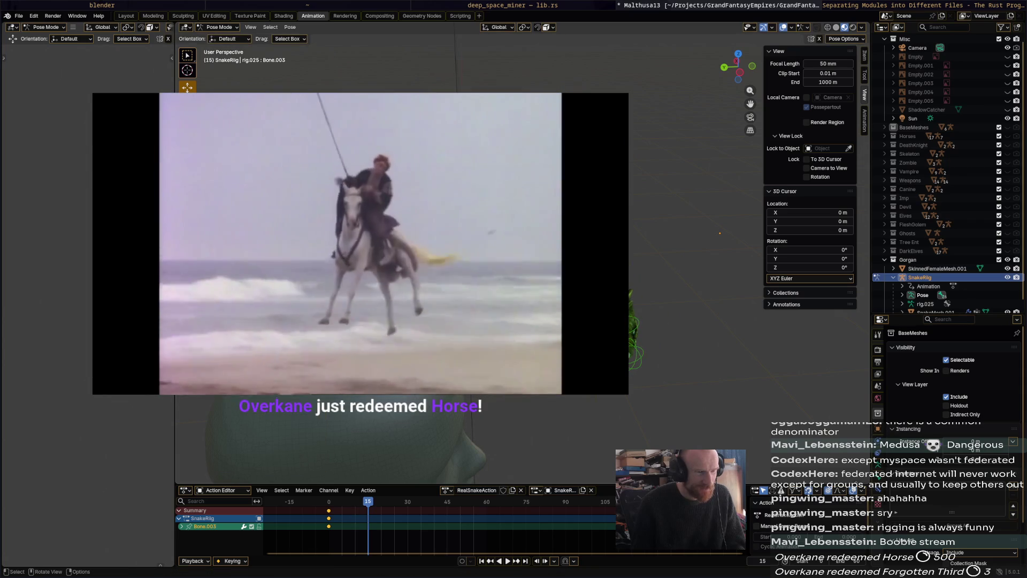
{"action": "key", "text": "Return"}
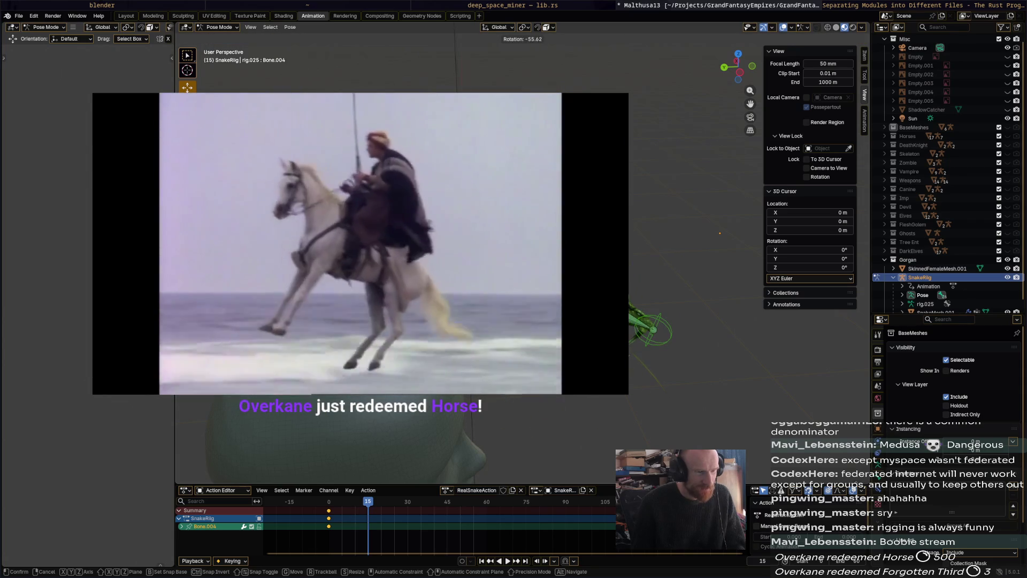
{"action": "left_click", "coordinate": [720, 234]}
{"action": "key", "text": "r"}
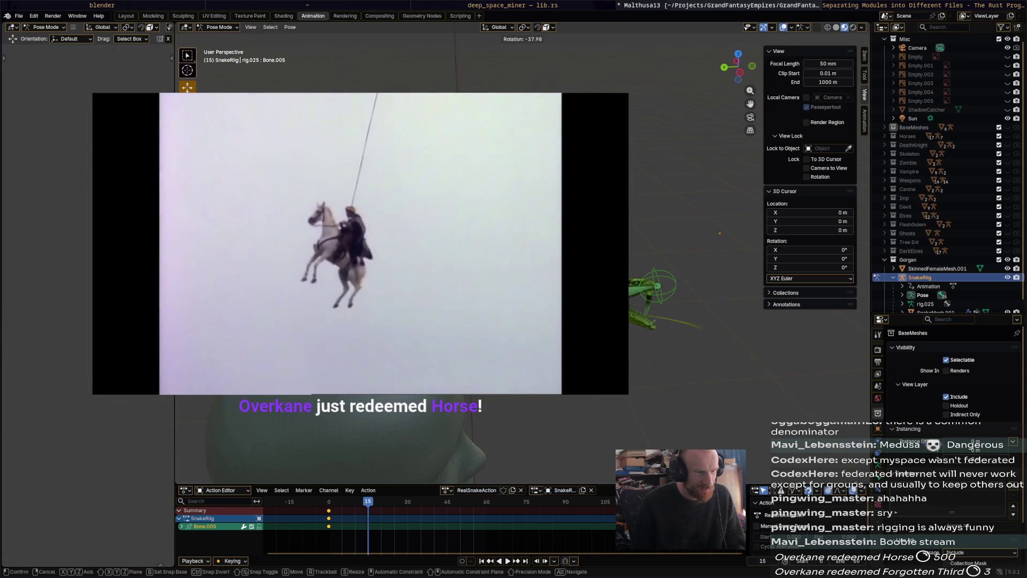
{"action": "key", "text": "Return"}
{"action": "key", "text": "r"}
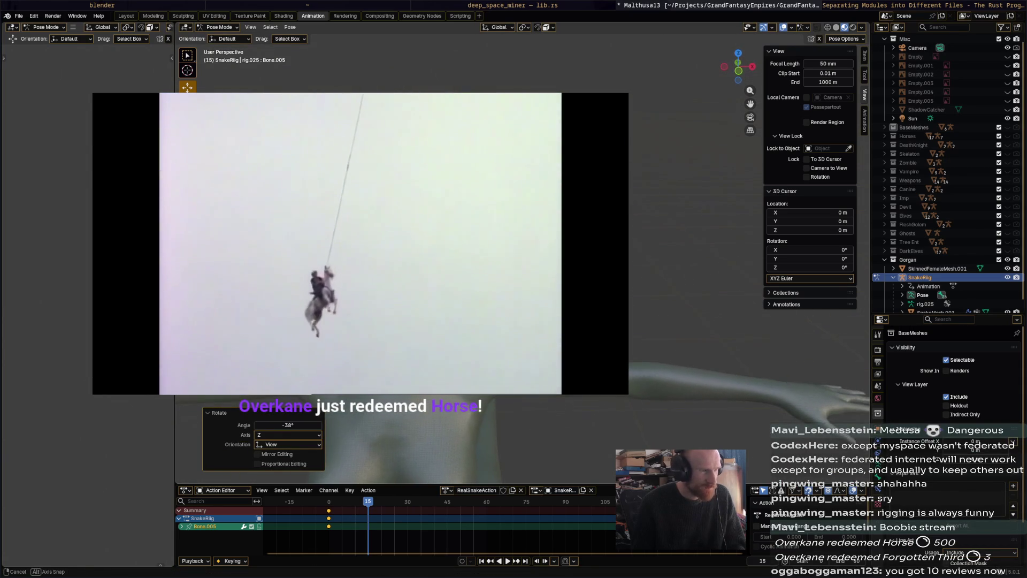
{"action": "key", "text": "Escape"}
{"action": "key", "text": "ctrl+s"}
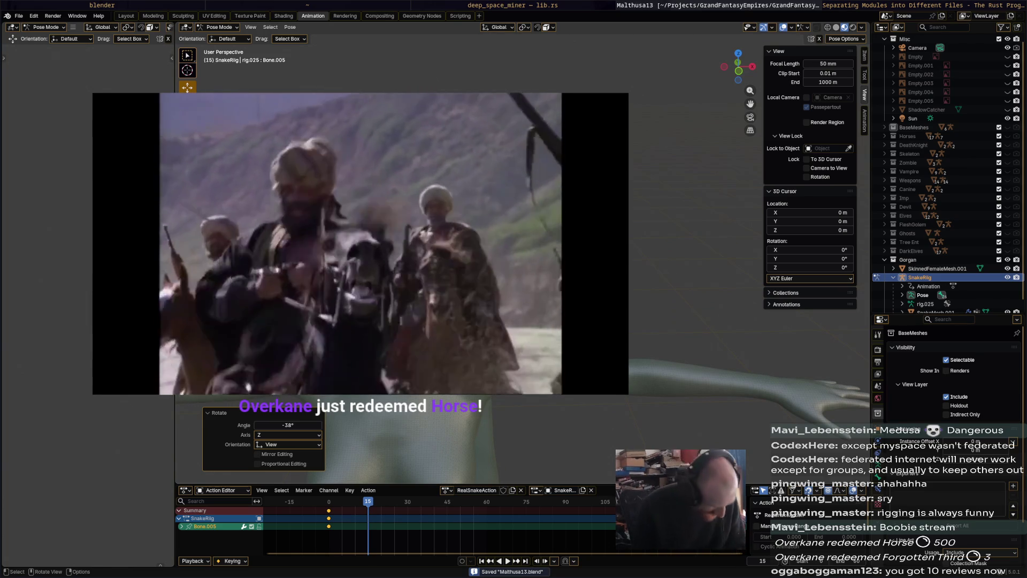
{"action": "key", "text": "super+w"}
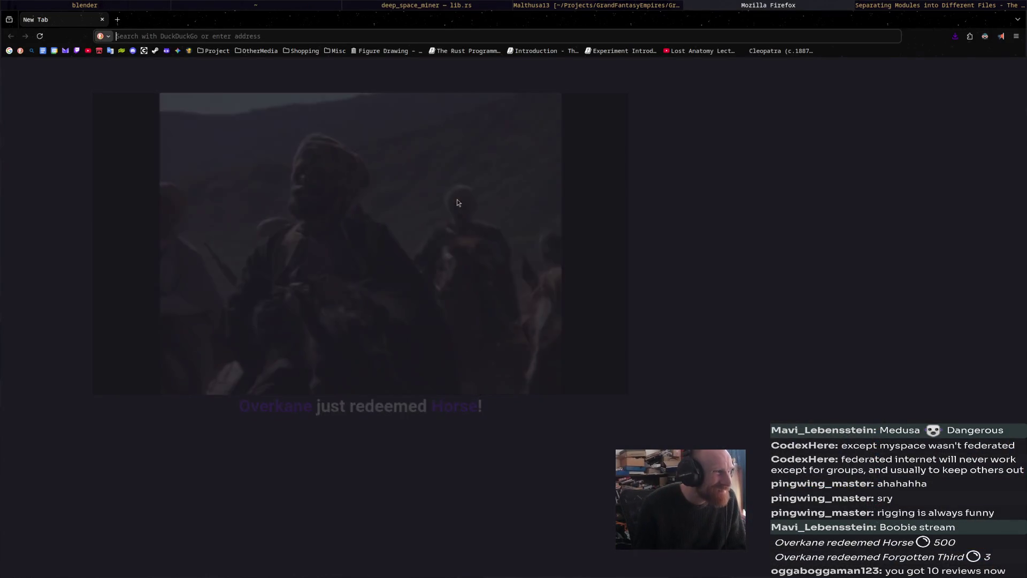
- Load the Steamworks partner site, then the Grand Fantasy Heroes Steam store page from the Project bookmarks
{"action": "left_click", "coordinate": [153, 51]}
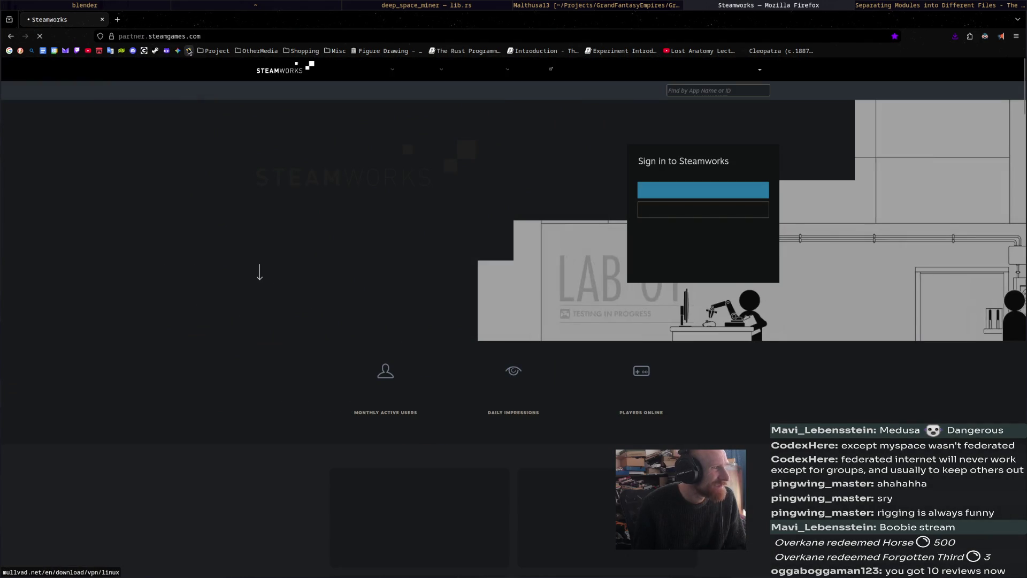
{"action": "left_click", "coordinate": [210, 51]}
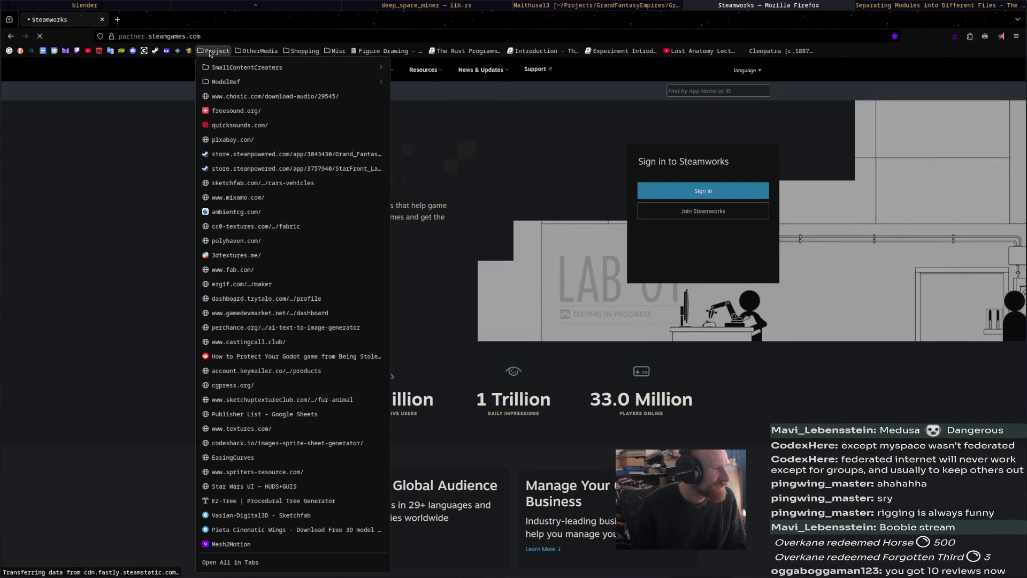
{"action": "left_click", "coordinate": [240, 165]}
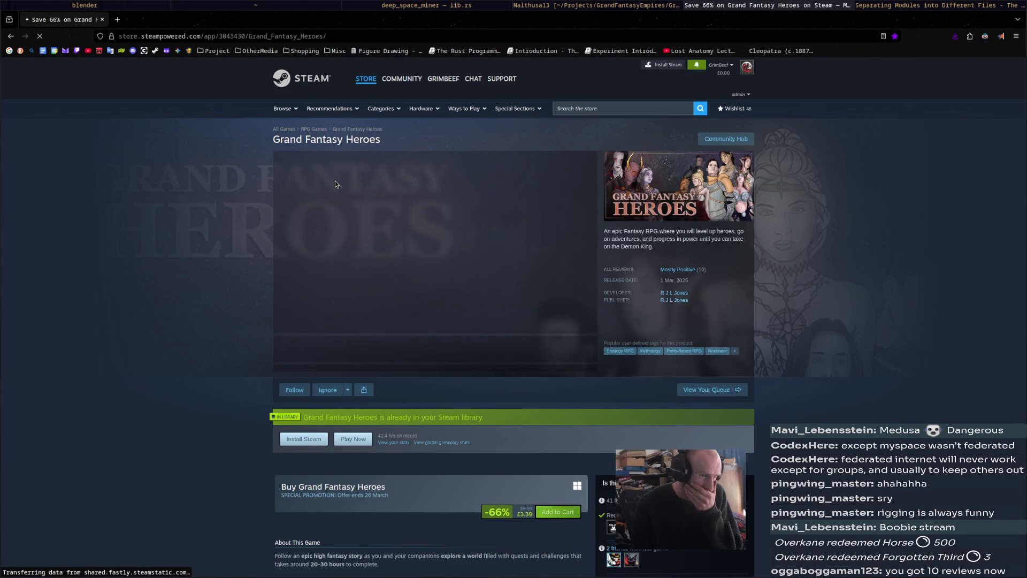
{"action": "scroll", "coordinate": [224, 292], "scroll_direction": "down", "scroll_amount": 5}
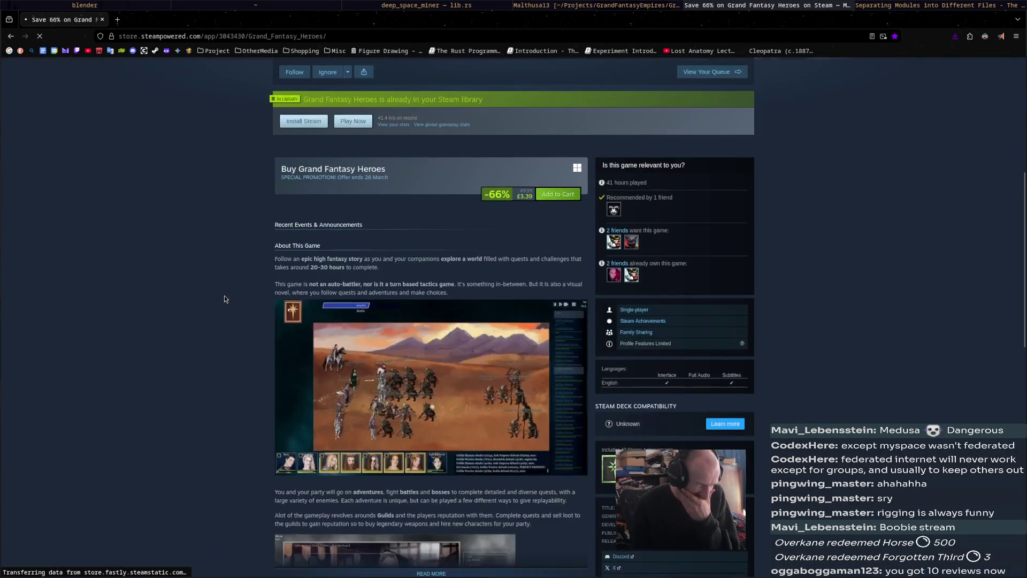
{"action": "scroll", "coordinate": [224, 296], "scroll_direction": "down", "scroll_amount": 5}
{"action": "scroll", "coordinate": [223, 295], "scroll_direction": "down", "scroll_amount": 5}
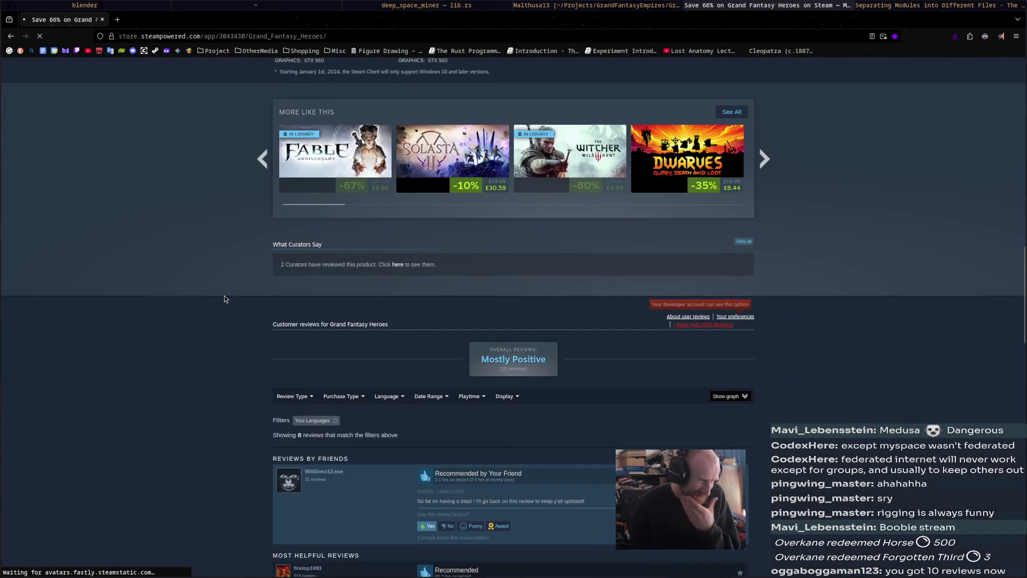
{"action": "scroll", "coordinate": [224, 299], "scroll_direction": "down", "scroll_amount": 2}
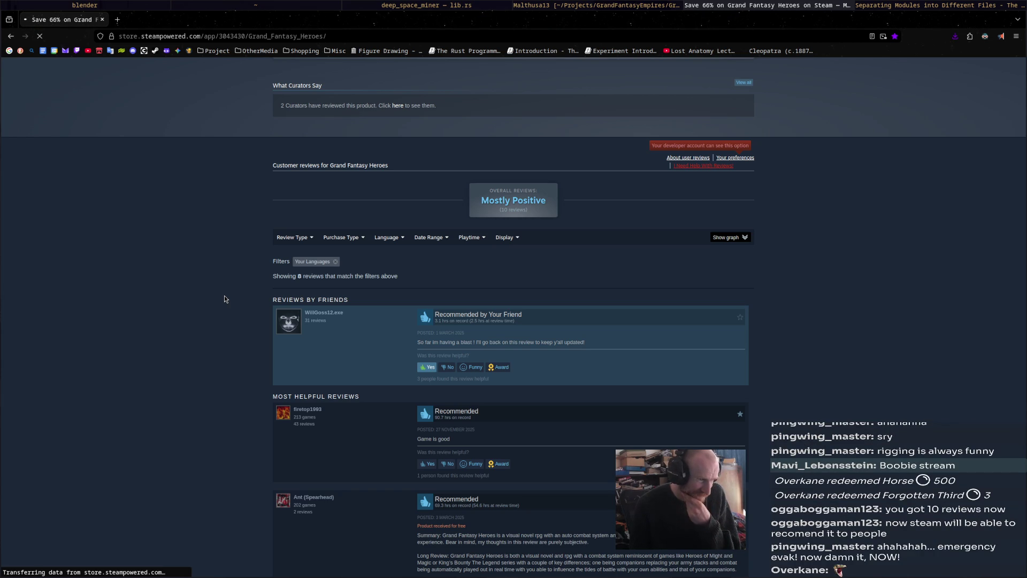
{"action": "scroll", "coordinate": [225, 298], "scroll_direction": "down", "scroll_amount": 2}
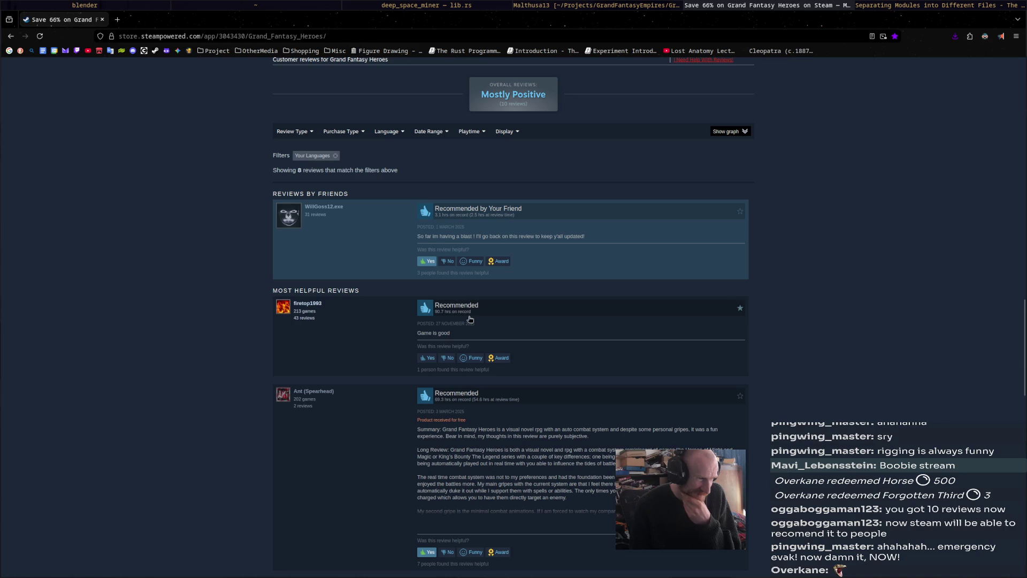
{"action": "left_click_drag", "start_coordinate": [482, 332], "coordinate": [281, 312]}
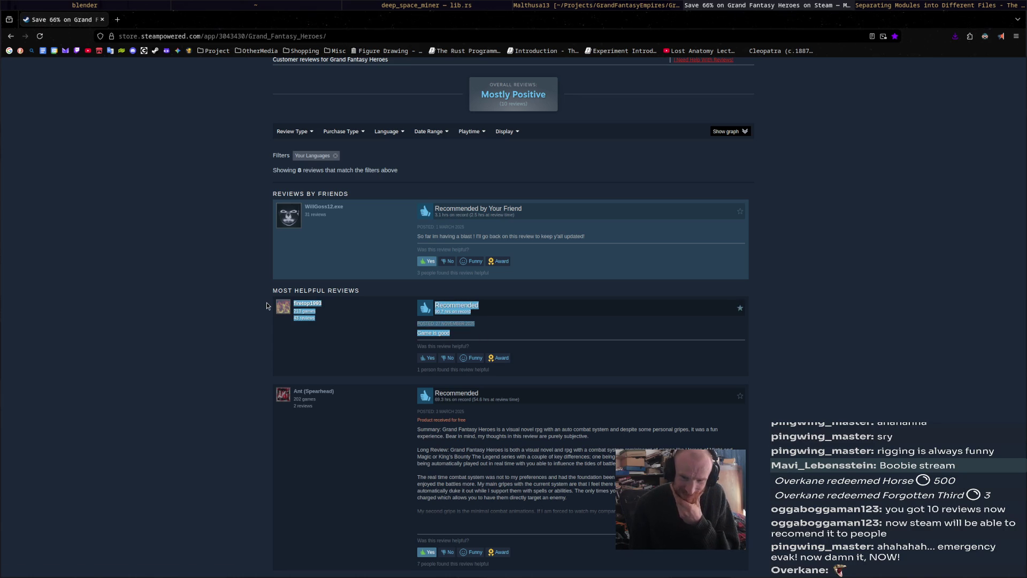
{"action": "left_click", "coordinate": [263, 309]}
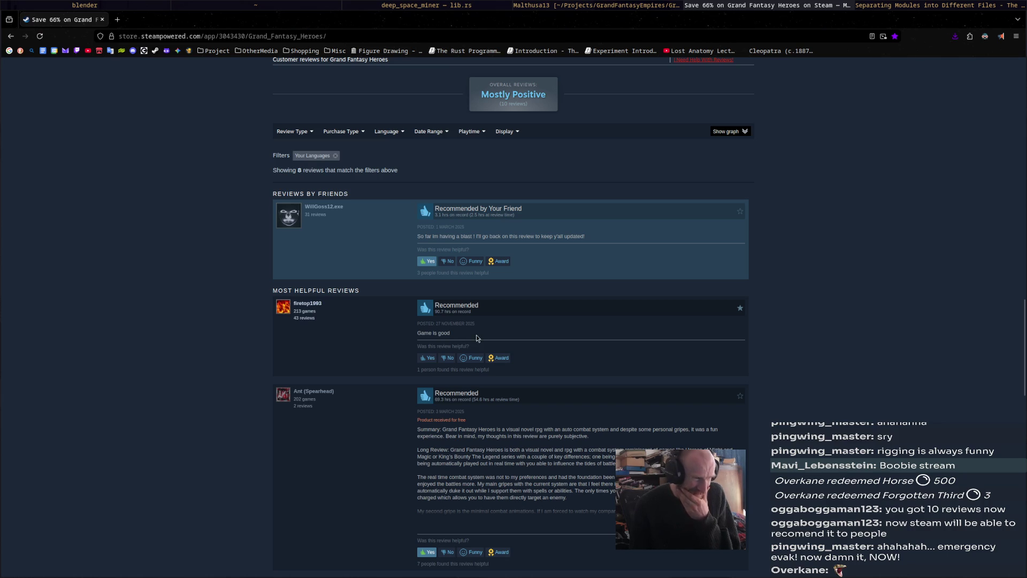
{"action": "left_click_drag", "start_coordinate": [476, 338], "coordinate": [372, 327]}
{"action": "left_click", "coordinate": [373, 327]}
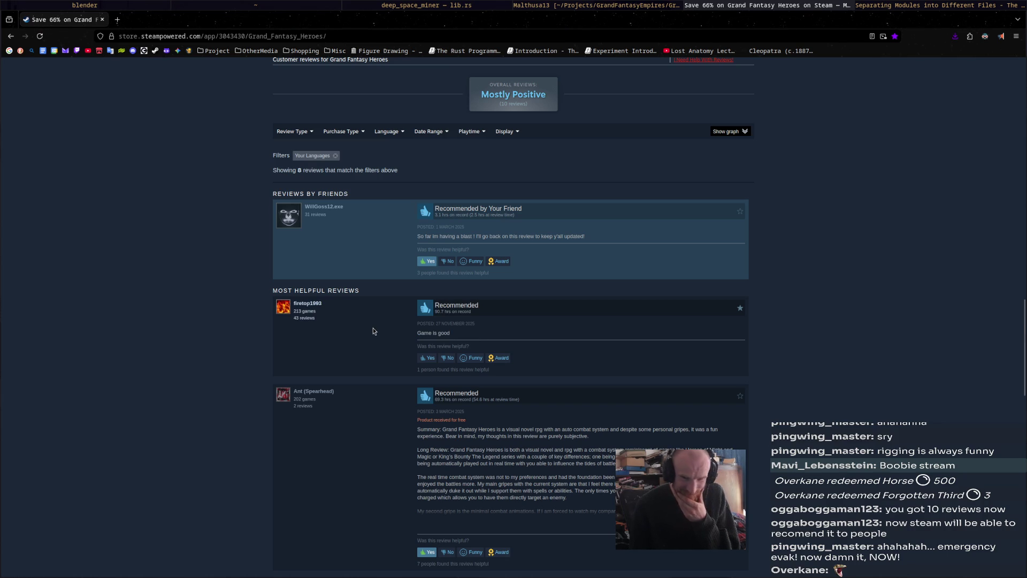
{"action": "scroll", "coordinate": [373, 327], "scroll_direction": "down", "scroll_amount": 3}
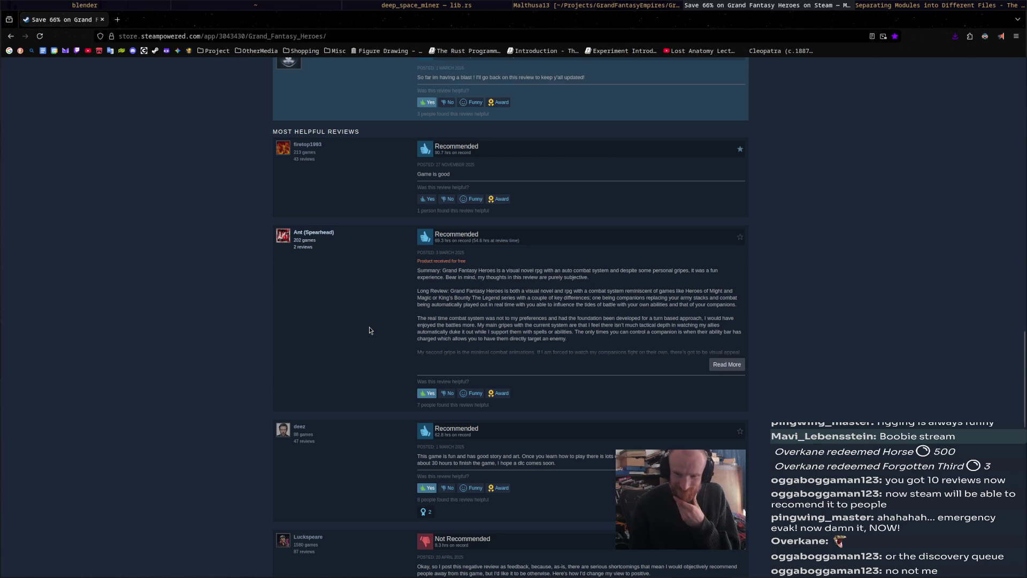
{"action": "scroll", "coordinate": [369, 327], "scroll_direction": "up", "scroll_amount": 3}
{"action": "left_click_drag", "start_coordinate": [452, 334], "coordinate": [279, 321]}
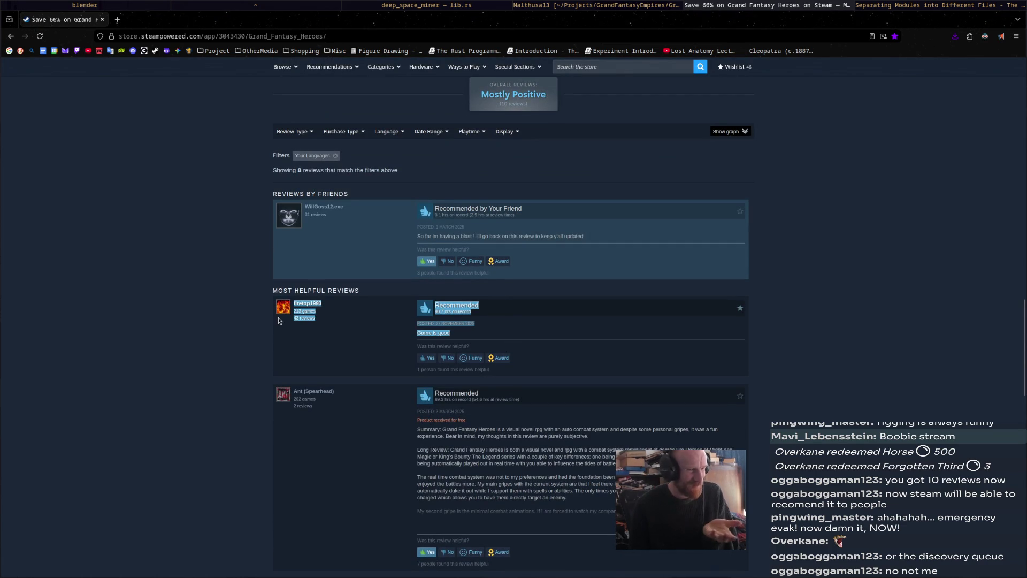
{"action": "scroll", "coordinate": [300, 344], "scroll_direction": "down", "scroll_amount": 4}
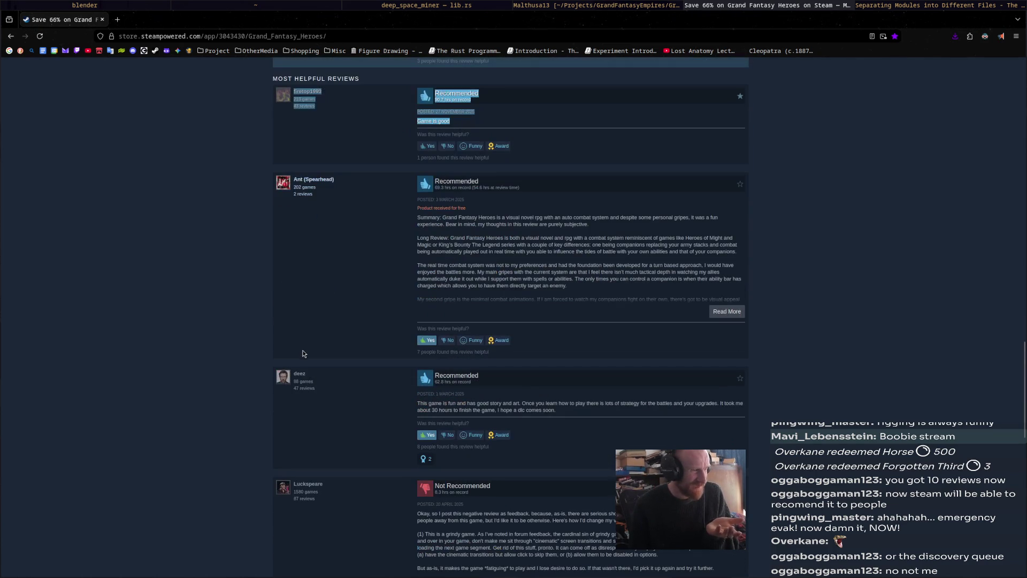
{"action": "left_click", "coordinate": [309, 345]}
{"action": "scroll", "coordinate": [311, 343], "scroll_direction": "down", "scroll_amount": 2}
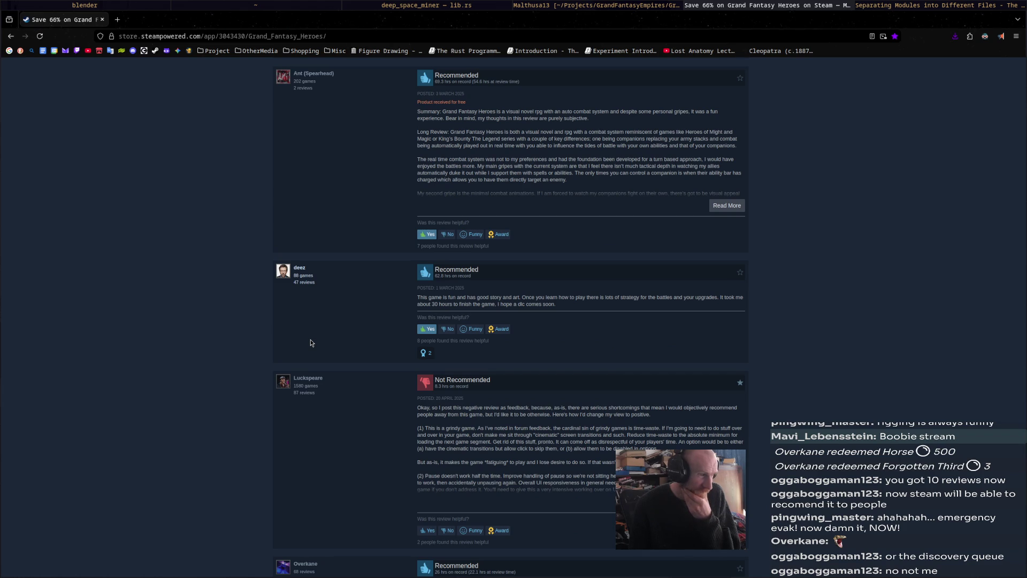
{"action": "scroll", "coordinate": [311, 343], "scroll_direction": "down", "scroll_amount": 2}
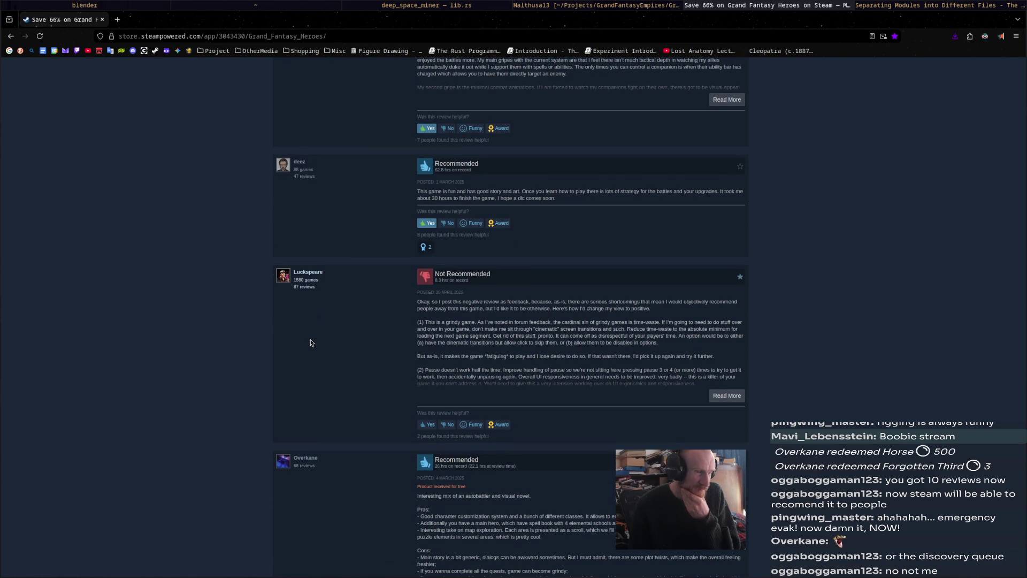
{"action": "scroll", "coordinate": [311, 343], "scroll_direction": "down", "scroll_amount": 3}
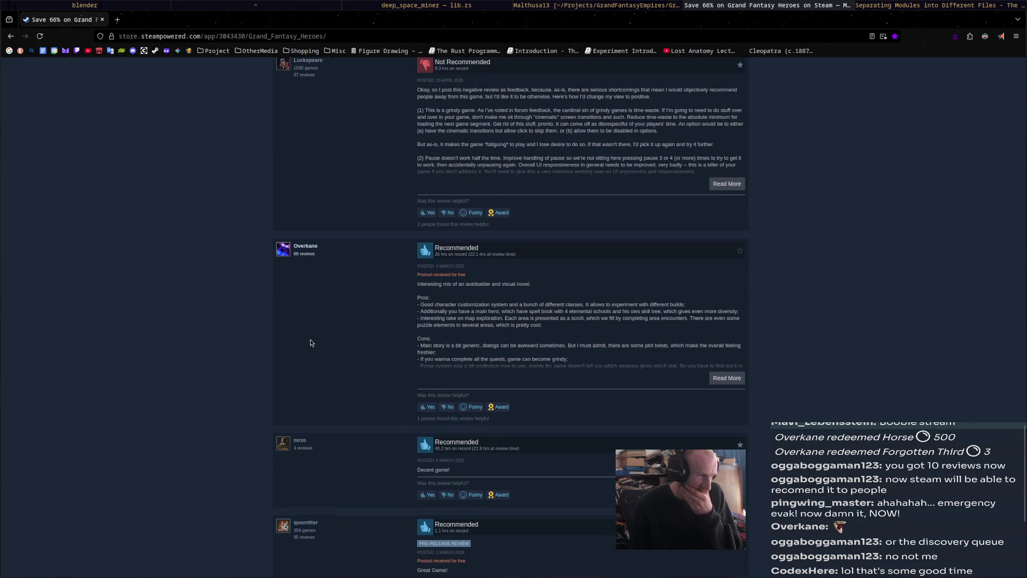
{"action": "scroll", "coordinate": [310, 343], "scroll_direction": "down", "scroll_amount": 3}
{"action": "scroll", "coordinate": [311, 343], "scroll_direction": "up", "scroll_amount": 3}
{"action": "scroll", "coordinate": [310, 342], "scroll_direction": "up", "scroll_amount": 3}
{"action": "scroll", "coordinate": [360, 349], "scroll_direction": "up", "scroll_amount": 1}
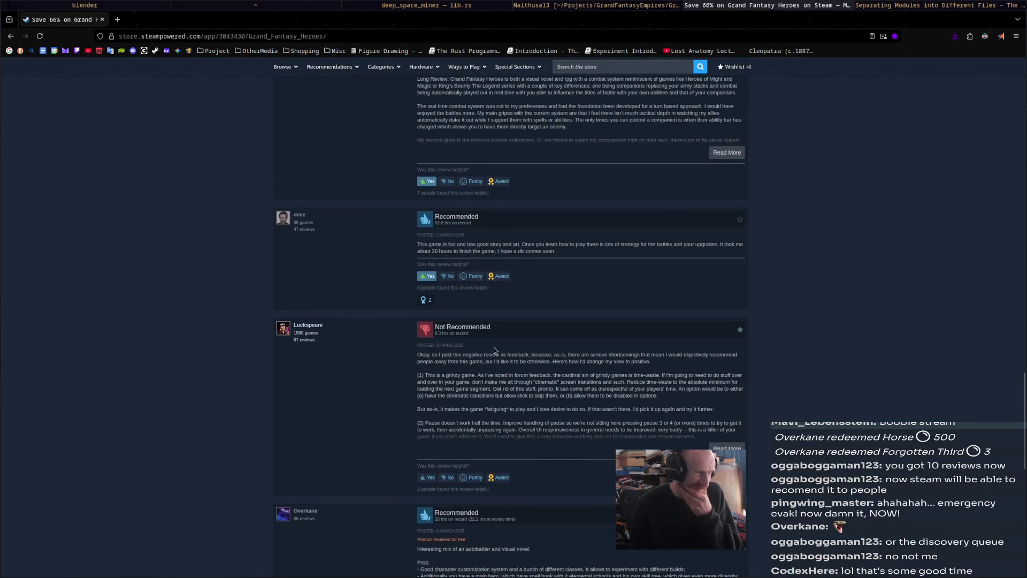
{"action": "triple_click", "coordinate": [535, 419]}
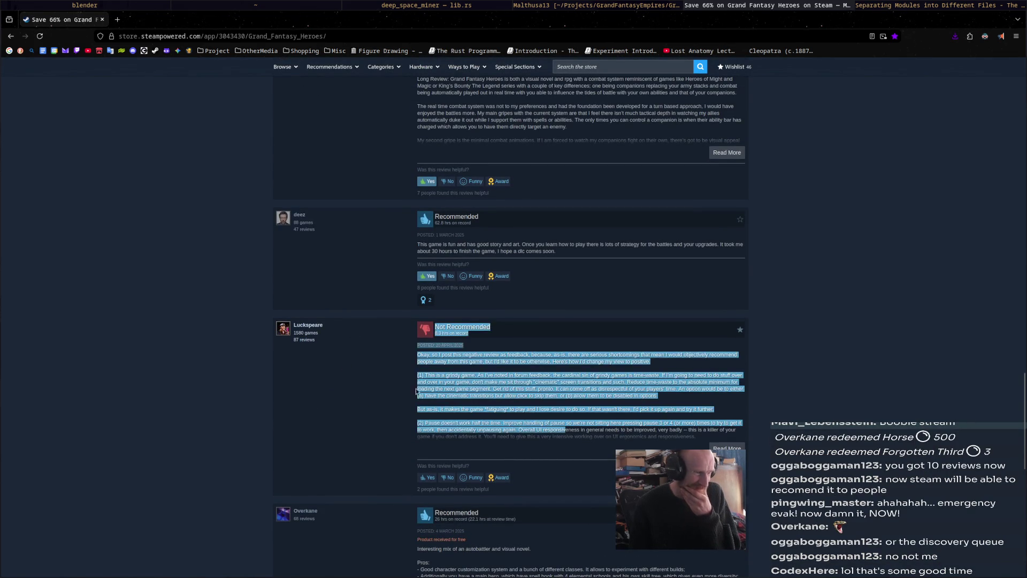
{"action": "left_click", "coordinate": [383, 387]}
{"action": "scroll", "coordinate": [384, 378], "scroll_direction": "up", "scroll_amount": 2}
{"action": "scroll", "coordinate": [385, 378], "scroll_direction": "up", "scroll_amount": 5}
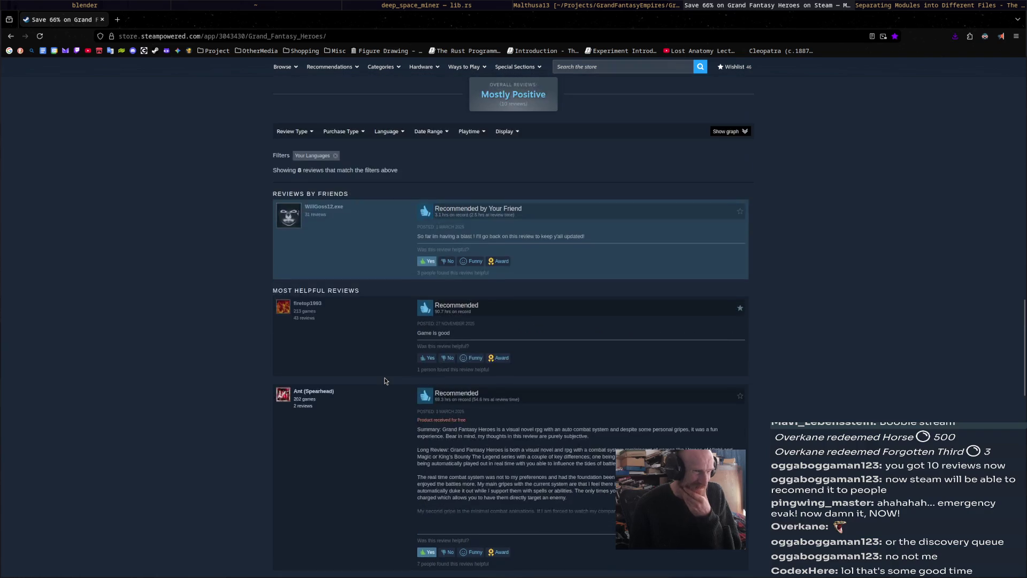
{"action": "scroll", "coordinate": [384, 378], "scroll_direction": "up", "scroll_amount": 5}
{"action": "scroll", "coordinate": [384, 378], "scroll_direction": "up", "scroll_amount": 4}
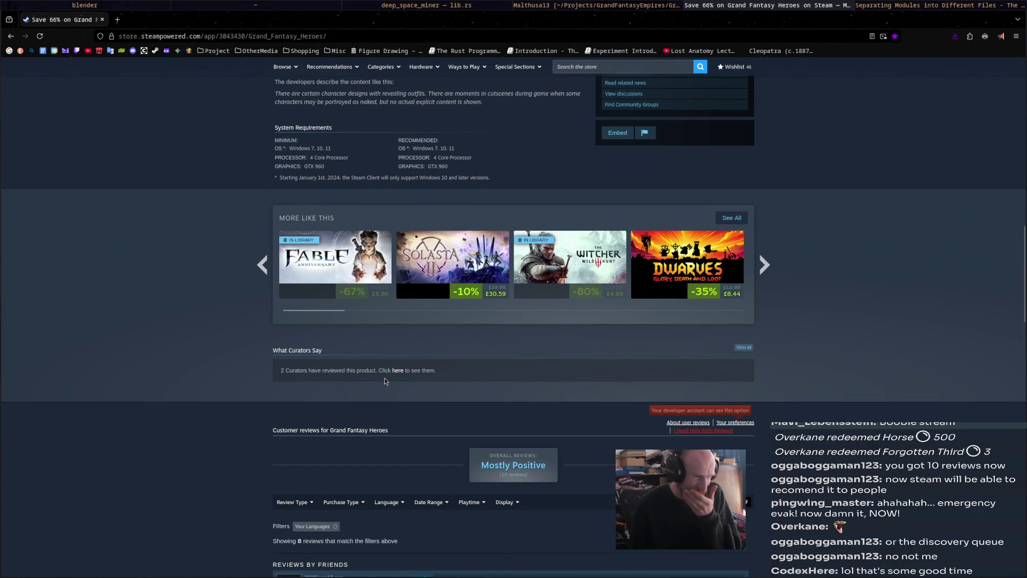
{"action": "scroll", "coordinate": [384, 381], "scroll_direction": "up", "scroll_amount": 1}
{"action": "scroll", "coordinate": [385, 380], "scroll_direction": "up", "scroll_amount": 3}
{"action": "scroll", "coordinate": [384, 380], "scroll_direction": "up", "scroll_amount": 3}
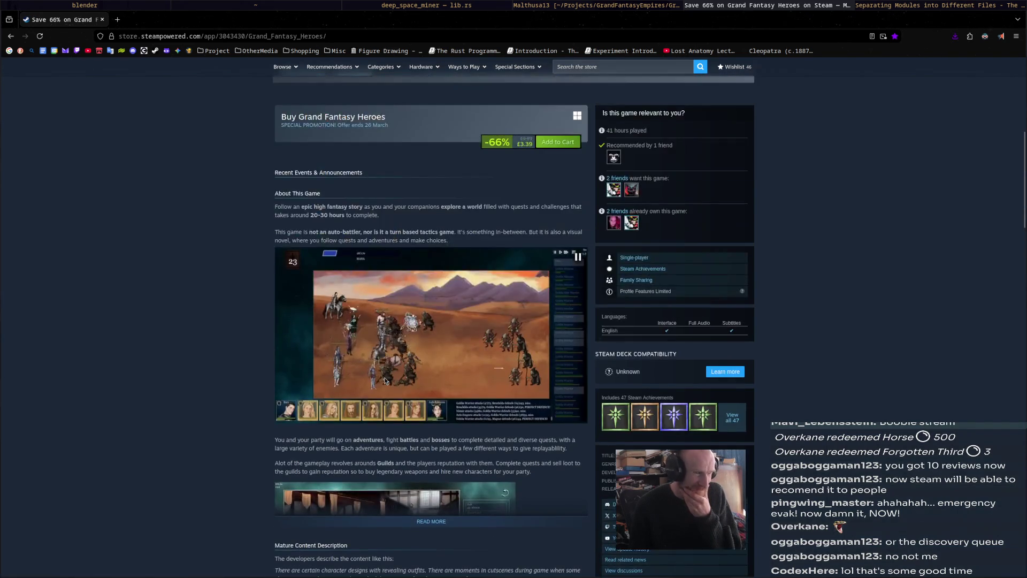
{"action": "scroll", "coordinate": [385, 381], "scroll_direction": "up", "scroll_amount": 2}
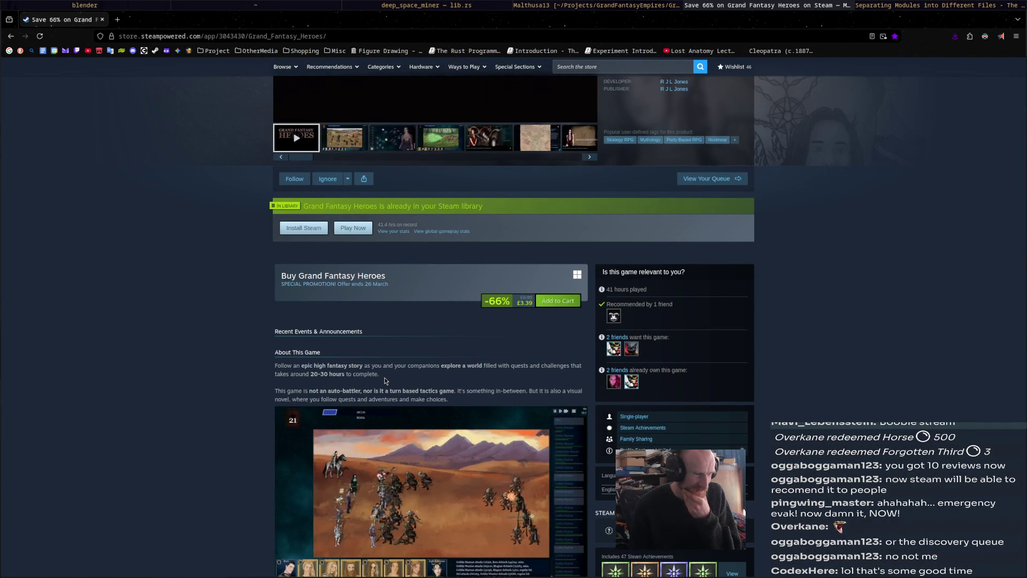
{"action": "scroll", "coordinate": [385, 380], "scroll_direction": "up", "scroll_amount": 3}
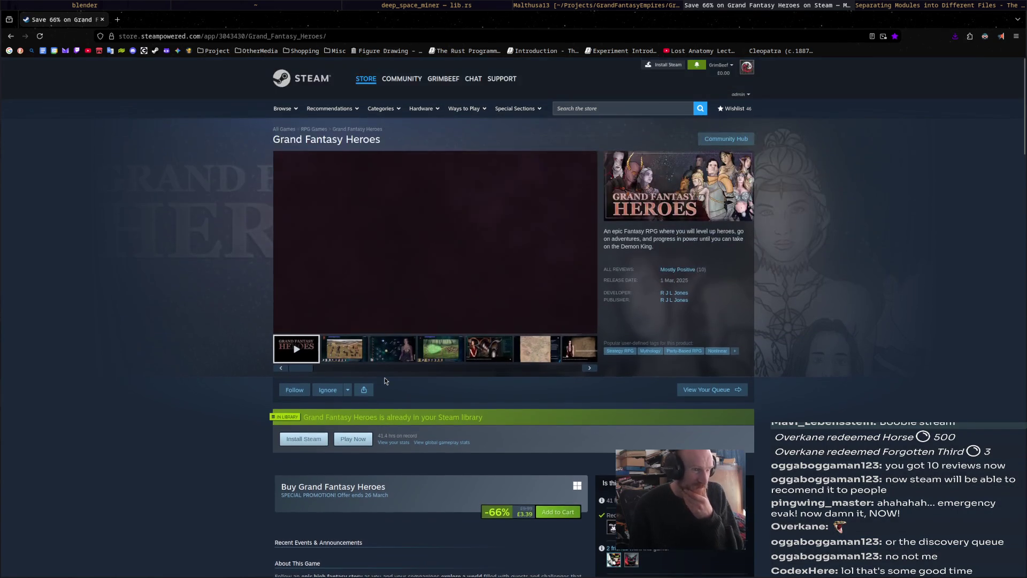
- Close the browser, keyframe all snake bones at frame 15, and play the animation
{"action": "middle_click", "coordinate": [705, 9]}
{"action": "mouse_move", "coordinate": [483, 235]}
{"action": "middle_mouse_down"}
{"action": "mouse_move", "coordinate": [532, 275]}
{"action": "mouse_move", "coordinate": [560, 278]}
{"action": "mouse_move", "coordinate": [545, 256]}
{"action": "mouse_move", "coordinate": [561, 227]}
{"action": "mouse_move", "coordinate": [546, 246]}
{"action": "middle_mouse_up"}
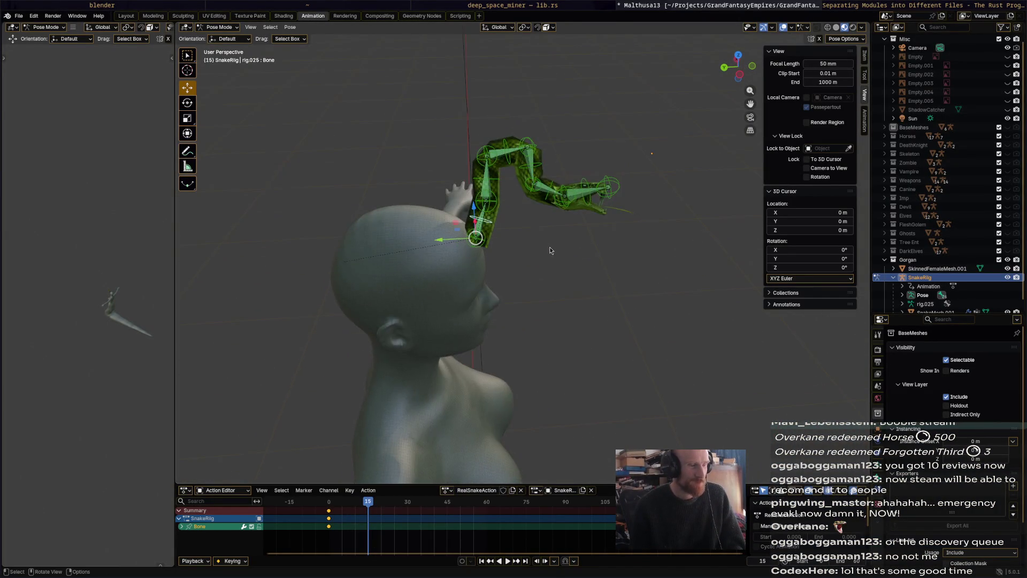
{"action": "scroll", "coordinate": [547, 249], "scroll_direction": "up", "scroll_amount": 3}
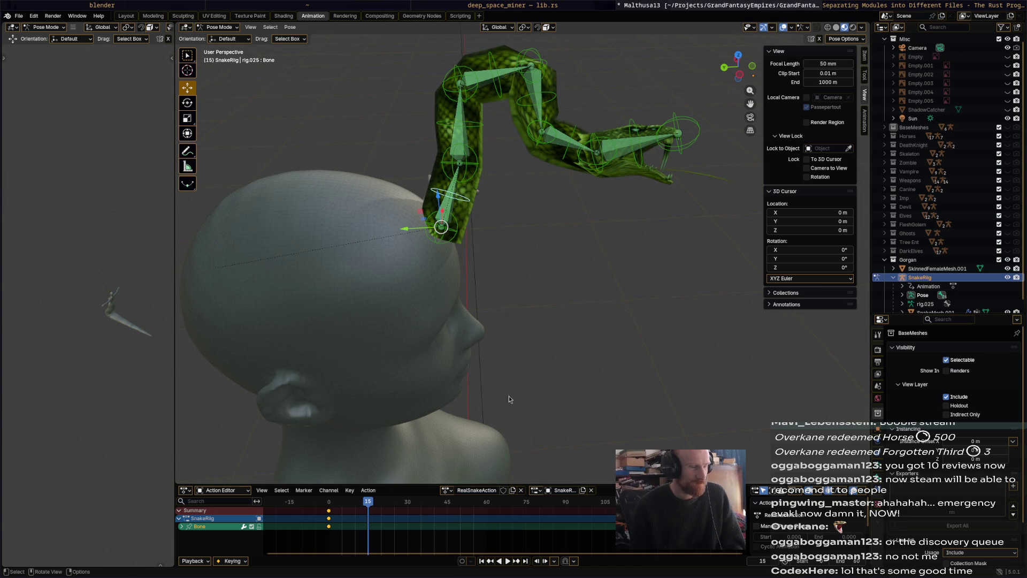
{"action": "key", "text": "a"}
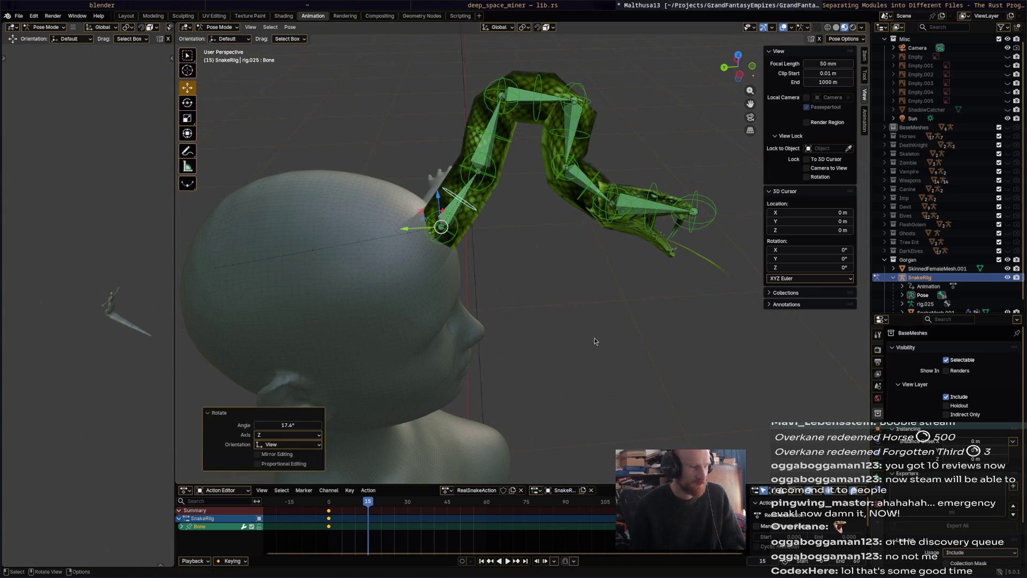
{"action": "key", "text": "i"}
{"action": "key", "text": "i"}
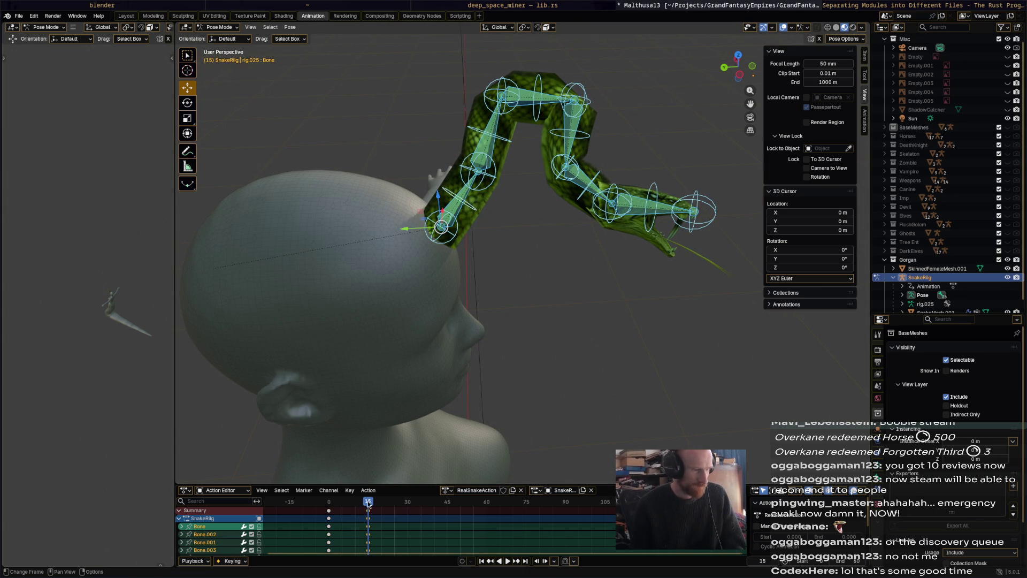
{"action": "key", "text": "space"}
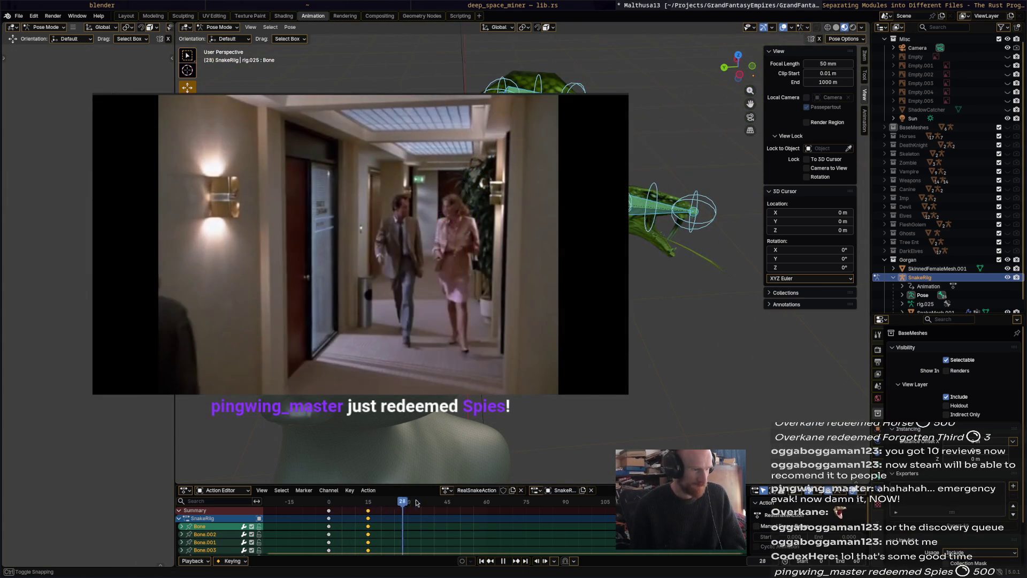
- Stop playback and rotate the snake's top bone and the next two bones into a curl at frame 30
{"action": "key", "text": "space"}
{"action": "mouse_move", "coordinate": [481, 241]}
{"action": "middle_mouse_down"}
{"action": "mouse_move", "coordinate": [617, 44]}
{"action": "mouse_move", "coordinate": [562, 201]}
{"action": "mouse_move", "coordinate": [498, 266]}
{"action": "middle_mouse_up"}
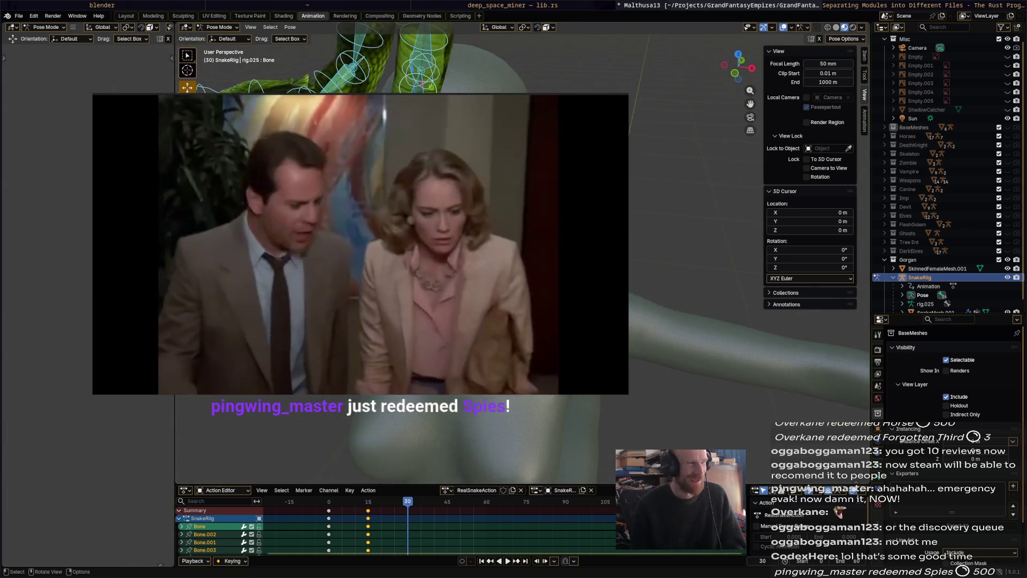
{"action": "left_click", "coordinate": [398, 68]}
{"action": "key", "text": "r"}
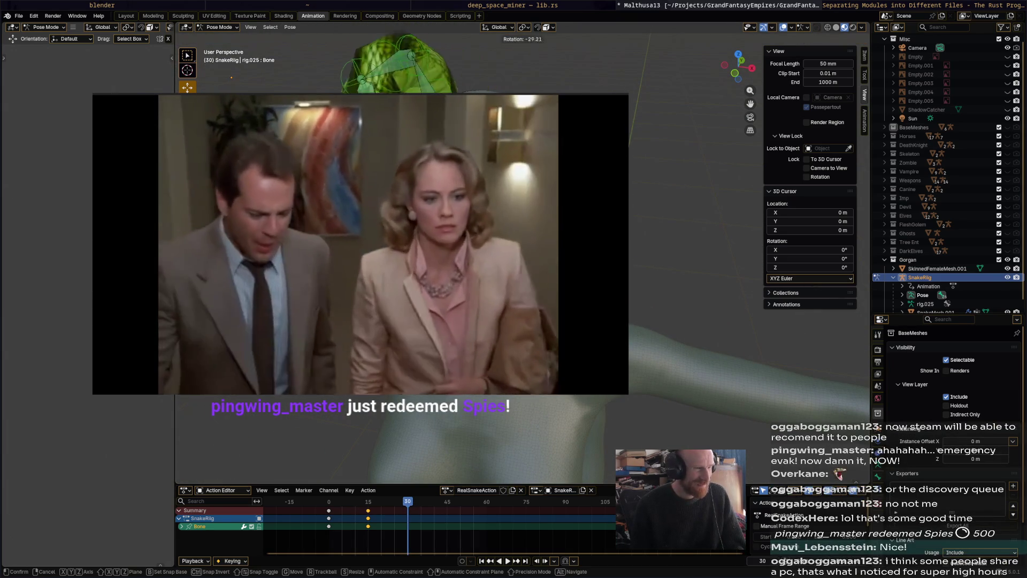
{"action": "key", "text": "Return"}
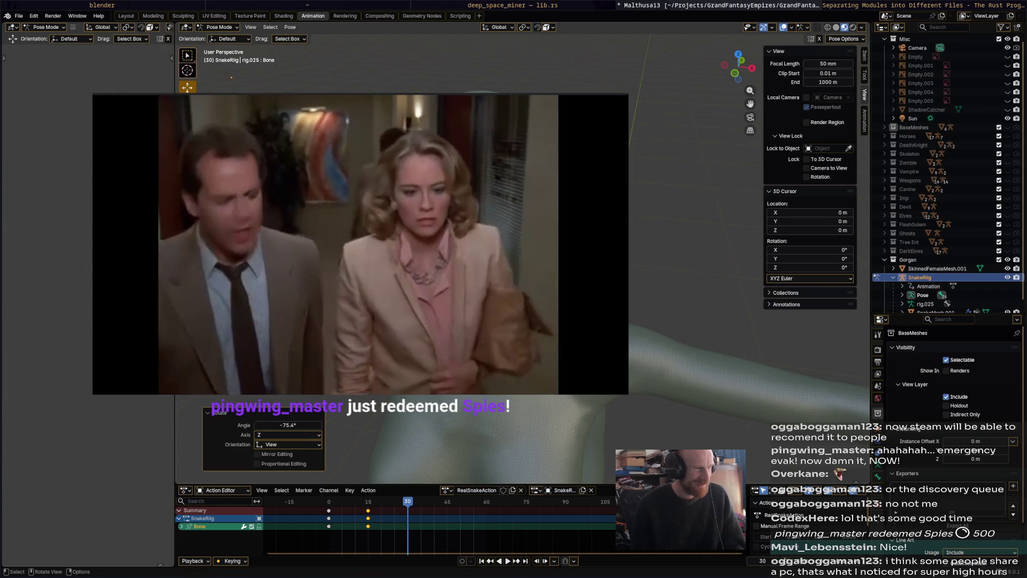
{"action": "mouse_move", "coordinate": [482, 241]}
{"action": "middle_mouse_down"}
{"action": "mouse_move", "coordinate": [522, 258]}
{"action": "mouse_move", "coordinate": [494, 465]}
{"action": "middle_mouse_up"}
{"action": "left_click", "coordinate": [523, 257]}
{"action": "key", "text": "r"}
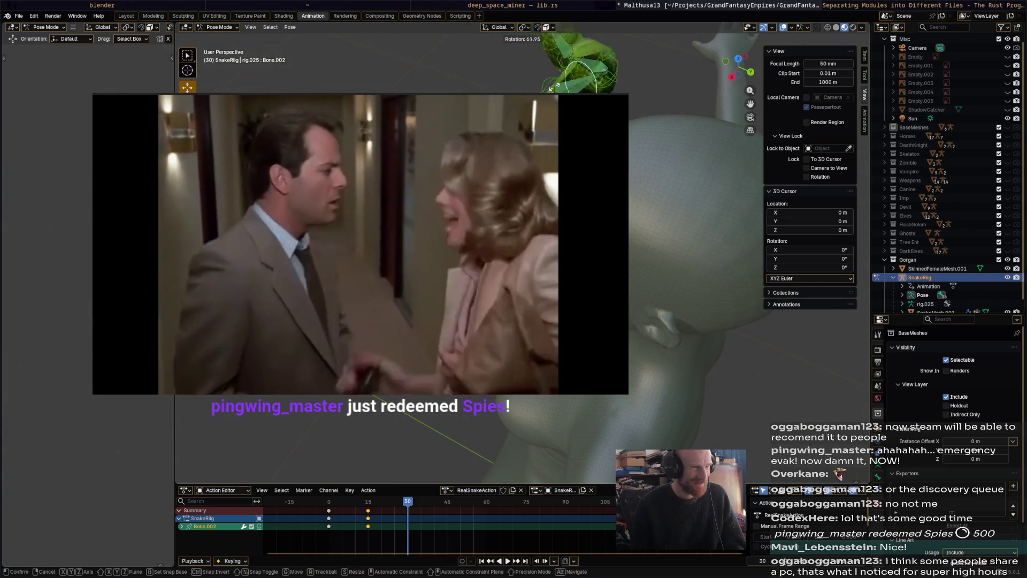
{"action": "key", "text": "Return"}
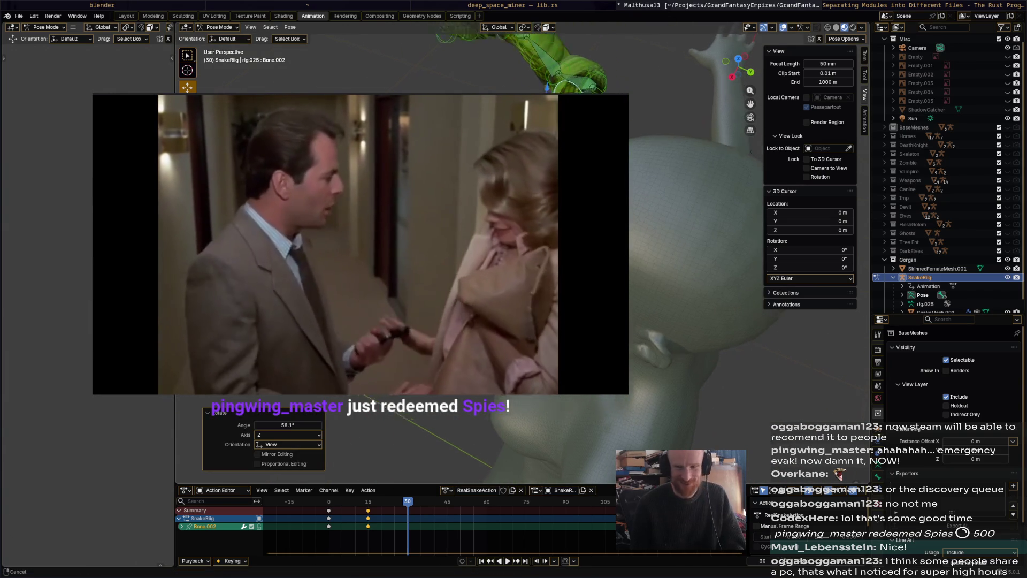
{"action": "middle_click_drag", "start_coordinate": [482, 322], "coordinate": [261, 90]}
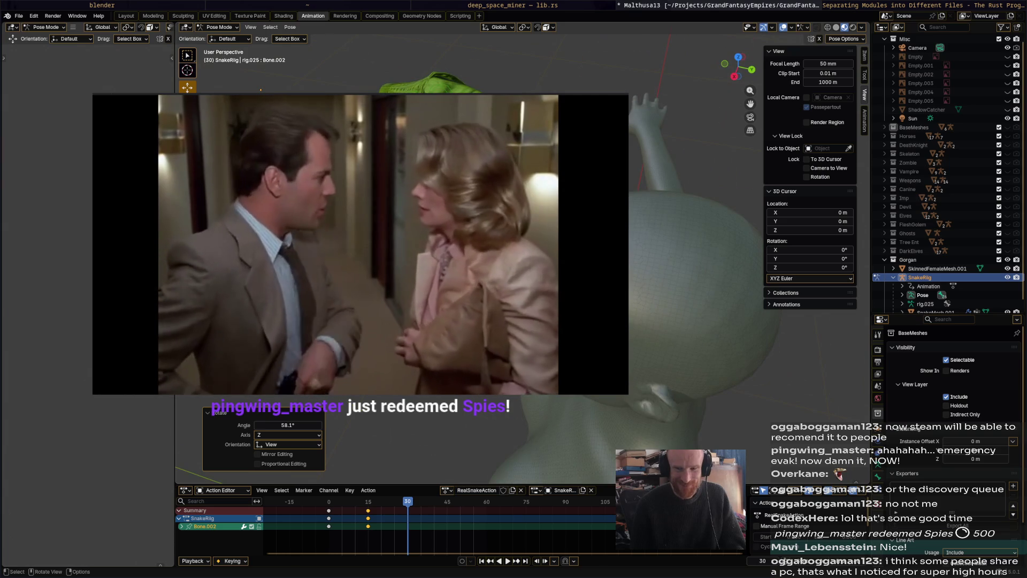
{"action": "middle_click_drag", "start_coordinate": [261, 91], "coordinate": [273, 137]}
{"action": "left_click", "coordinate": [273, 136]}
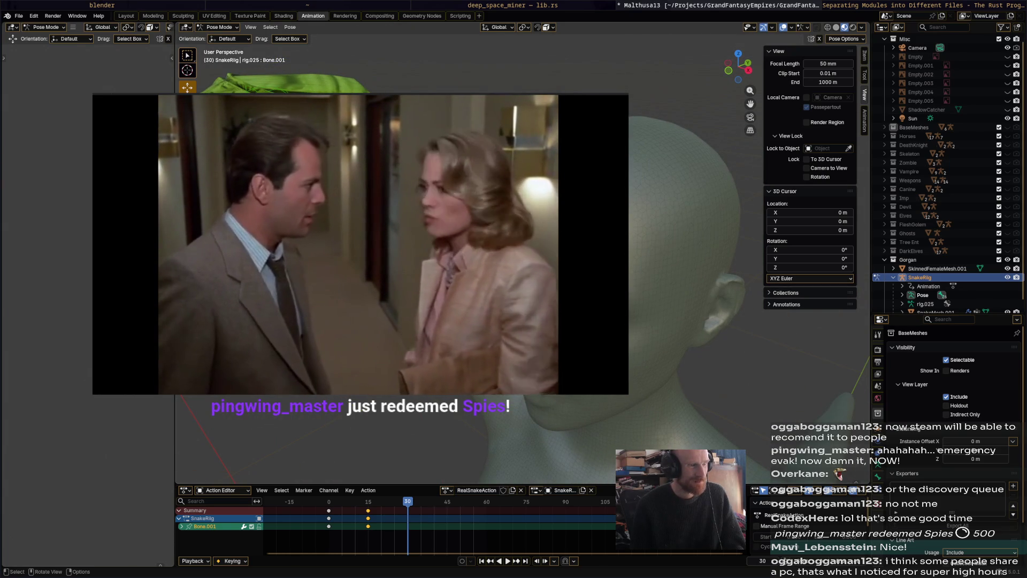
{"action": "key", "text": "r"}
{"action": "key", "text": "Return"}
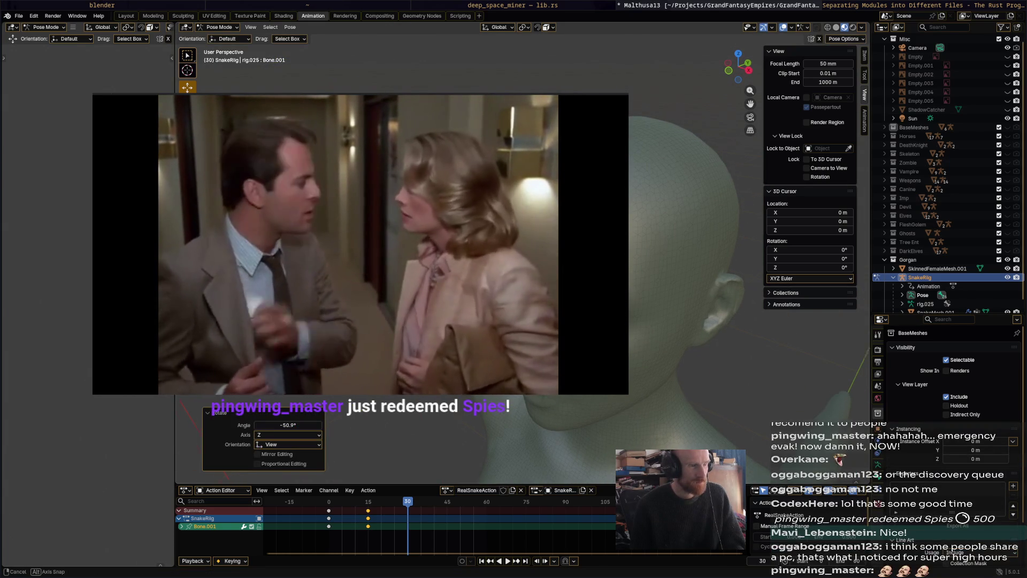
- Rotate the snake's root bone and second bone to reshape the base of the curl
{"action": "mouse_move", "coordinate": [698, 242]}
{"action": "middle_mouse_down"}
{"action": "mouse_move", "coordinate": [723, 321]}
{"action": "mouse_move", "coordinate": [562, 240]}
{"action": "middle_mouse_up"}
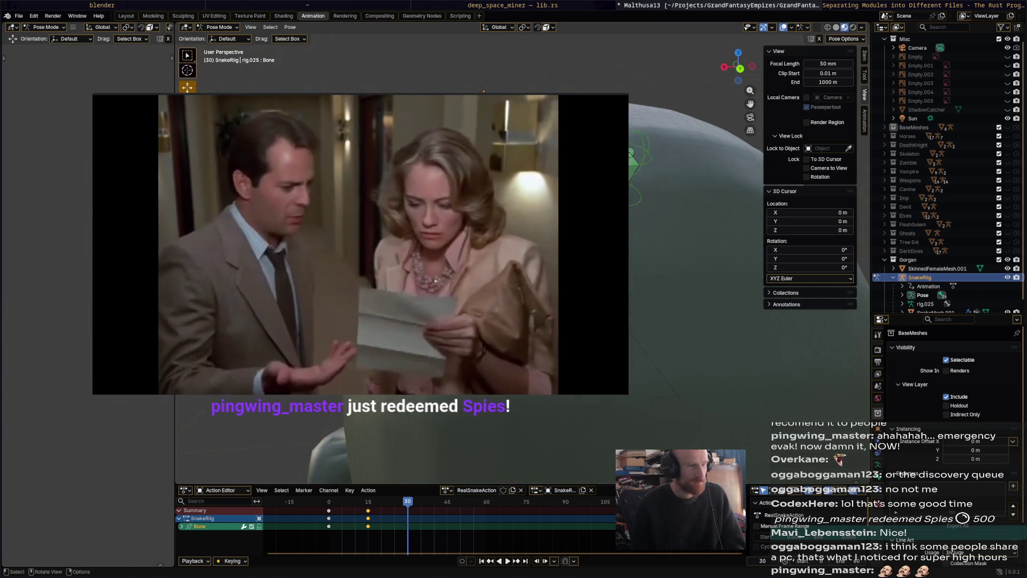
{"action": "key", "text": "r"}
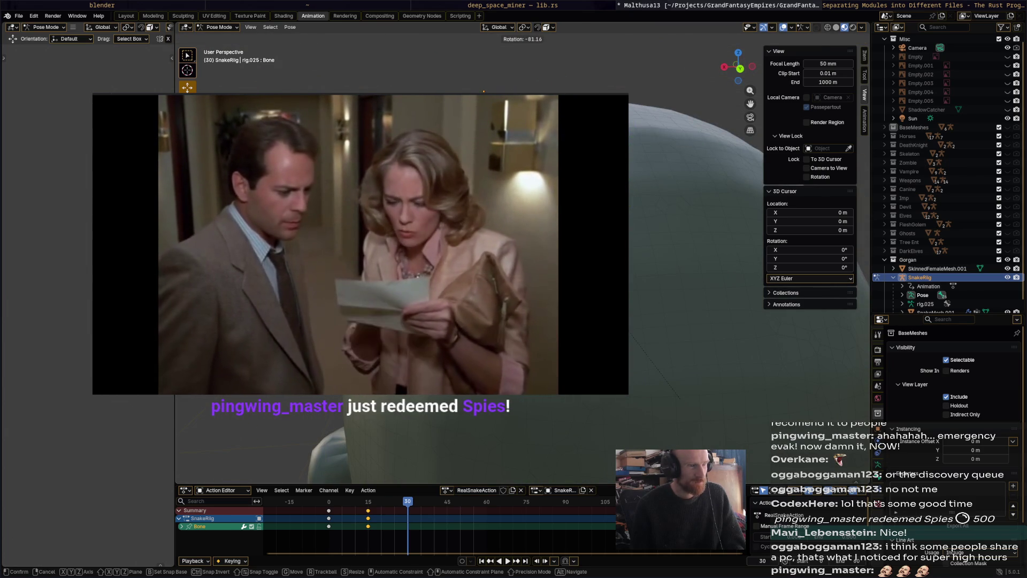
{"action": "left_click", "coordinate": [679, 398]}
{"action": "mouse_move", "coordinate": [679, 397]}
{"action": "middle_mouse_down"}
{"action": "mouse_move", "coordinate": [703, 240]}
{"action": "mouse_move", "coordinate": [677, 162]}
{"action": "middle_mouse_up"}
{"action": "left_click", "coordinate": [676, 162]}
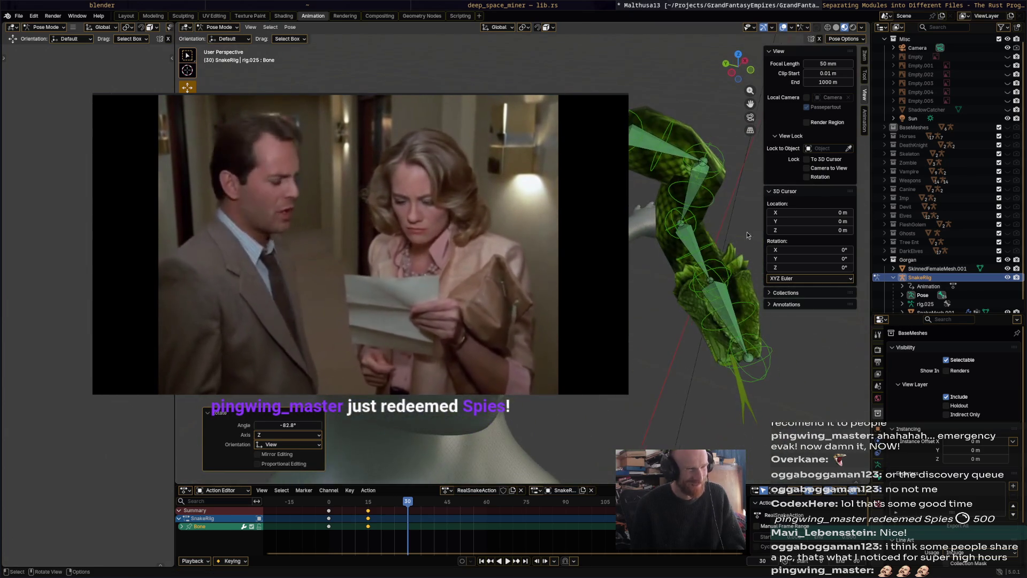
{"action": "left_click", "coordinate": [676, 162]}
{"action": "key", "text": "r"}
{"action": "middle_click_drag", "start_coordinate": [676, 162], "coordinate": [664, 130]}
{"action": "left_click", "coordinate": [663, 131]}
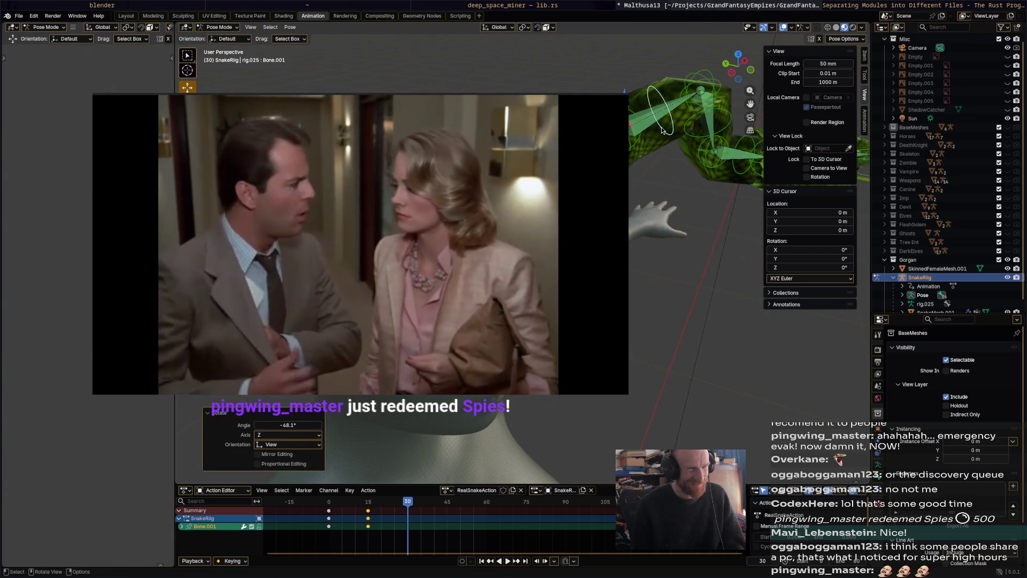
- Rotate the third, fourth and head bones into the zigzag pose over the head
{"action": "left_click", "coordinate": [663, 130]}
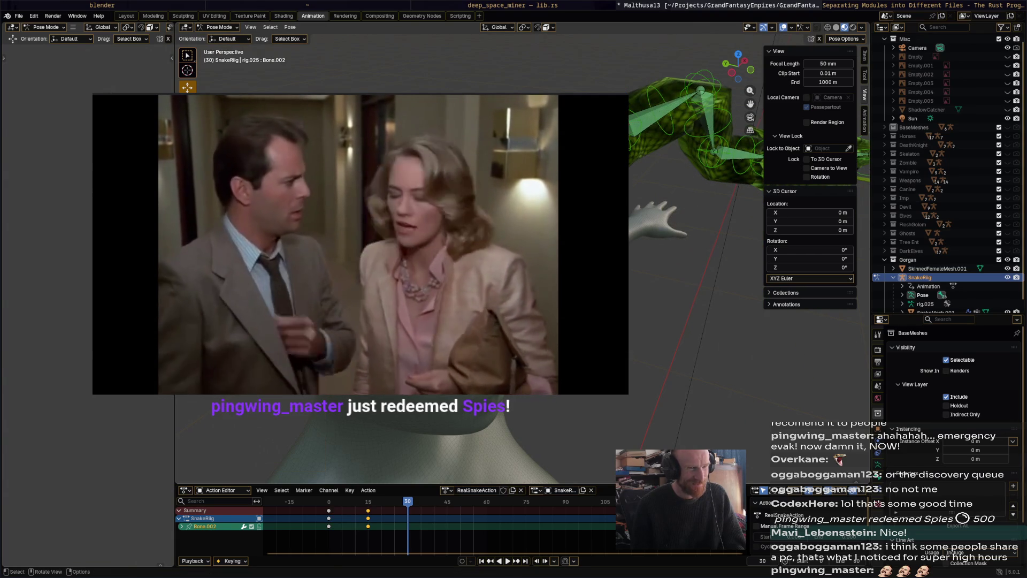
{"action": "key", "text": "r"}
{"action": "key", "text": "Return"}
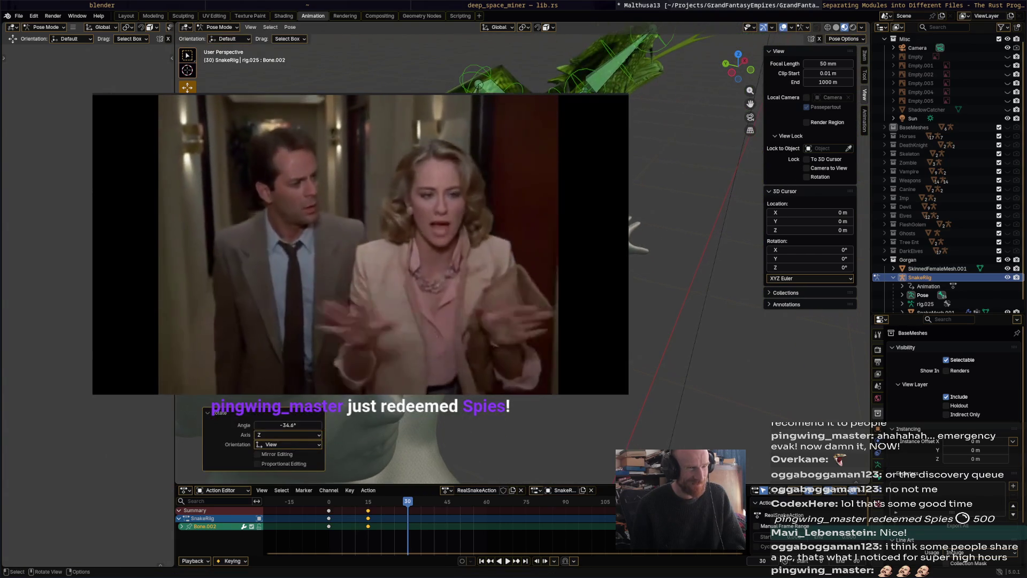
{"action": "left_click", "coordinate": [663, 130]}
{"action": "key", "text": "r"}
{"action": "key", "text": "Return"}
{"action": "mouse_move", "coordinate": [664, 130]}
{"action": "middle_mouse_down"}
{"action": "mouse_move", "coordinate": [666, 201]}
{"action": "mouse_move", "coordinate": [450, 178]}
{"action": "mouse_move", "coordinate": [646, 216]}
{"action": "mouse_move", "coordinate": [661, 171]}
{"action": "middle_mouse_up"}
{"action": "left_click", "coordinate": [656, 190]}
{"action": "key", "text": "r"}
- Confirm the head rotation and tilt the snake's lower bone
{"action": "key", "text": "Return"}
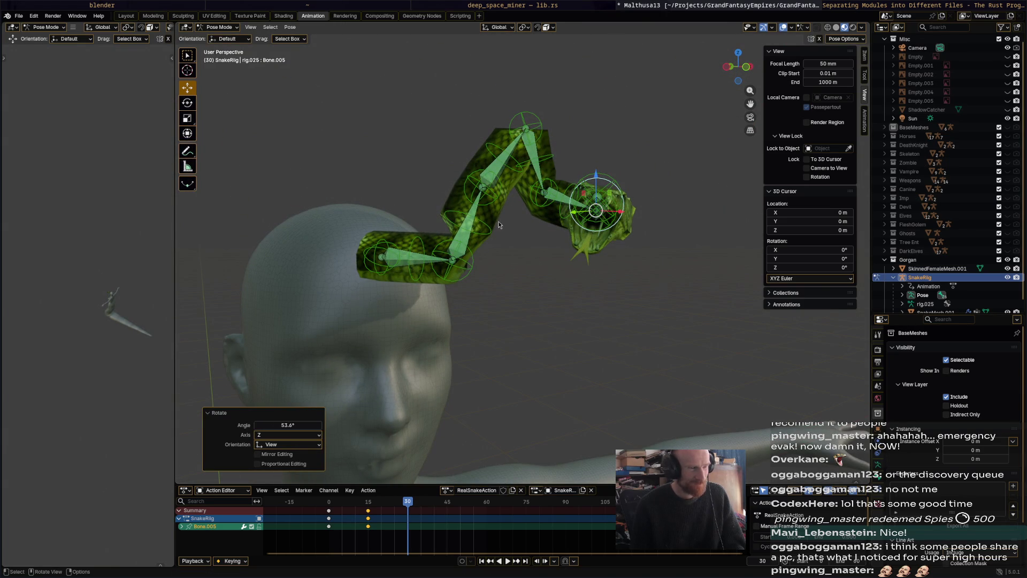
{"action": "mouse_move", "coordinate": [499, 221]}
{"action": "middle_mouse_down"}
{"action": "mouse_move", "coordinate": [609, 241]}
{"action": "mouse_move", "coordinate": [485, 288]}
{"action": "middle_mouse_up"}
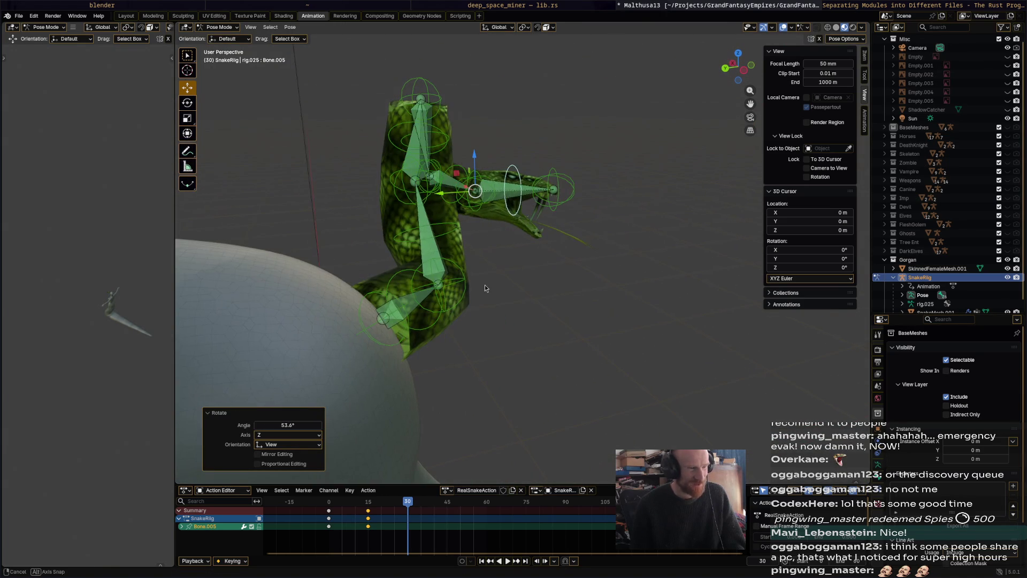
{"action": "left_click", "coordinate": [408, 278]}
{"action": "key", "text": "r"}
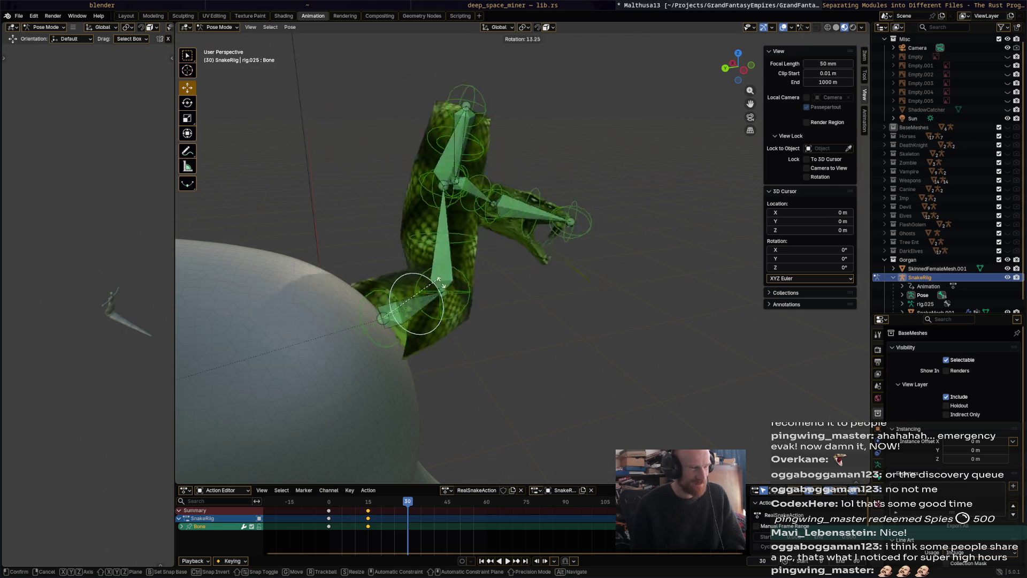
{"action": "left_click", "coordinate": [424, 285]}
- Keyframe all snake bones at frame 30 and play the animation
{"action": "mouse_move", "coordinate": [424, 286]}
{"action": "middle_mouse_down"}
{"action": "mouse_move", "coordinate": [491, 275]}
{"action": "mouse_move", "coordinate": [478, 220]}
{"action": "mouse_move", "coordinate": [509, 241]}
{"action": "middle_mouse_up"}
{"action": "key", "text": "a"}
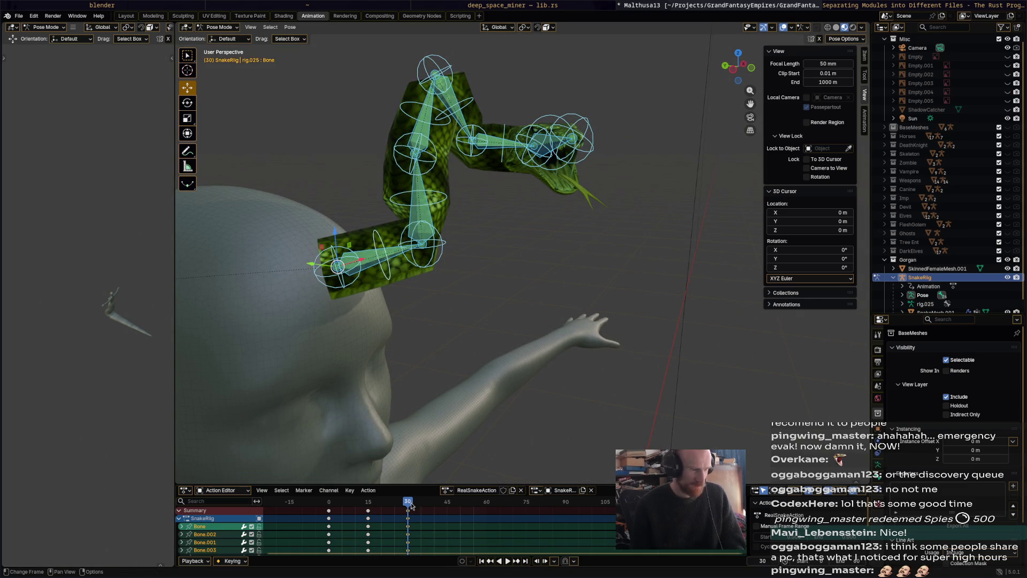
{"action": "key", "text": "i"}
{"action": "key", "text": "space"}
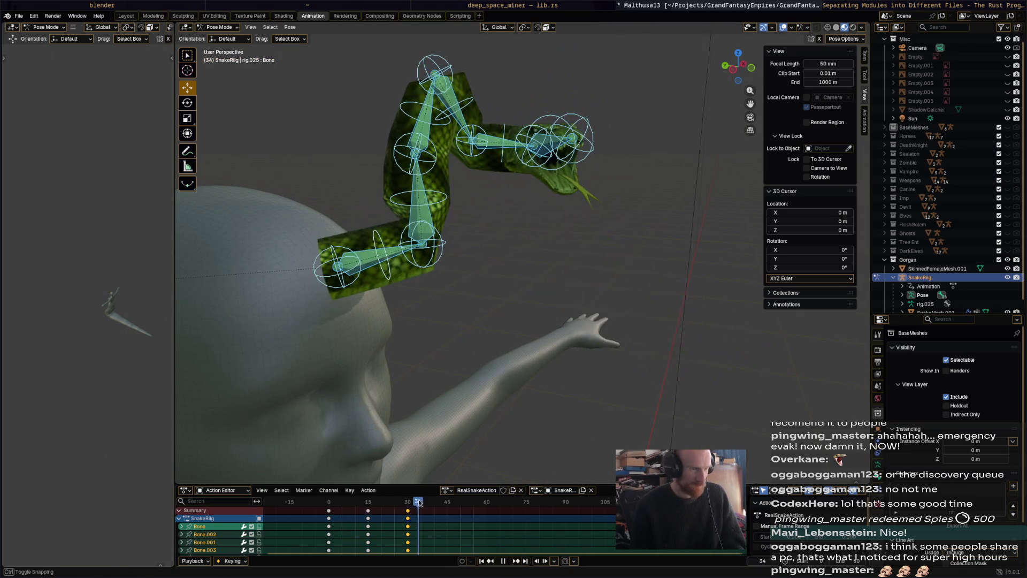
- Select all snake bones and clear their transforms via Pose > Clear Transform > All
{"action": "middle_click_drag", "start_coordinate": [514, 358], "coordinate": [507, 190]}
{"action": "left_click", "coordinate": [498, 193]}
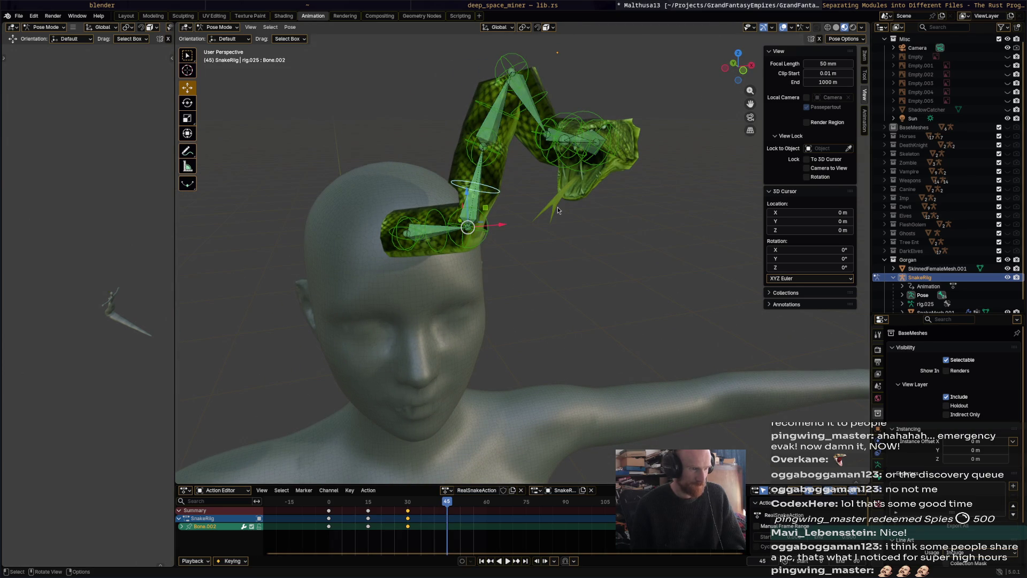
{"action": "key", "text": "a"}
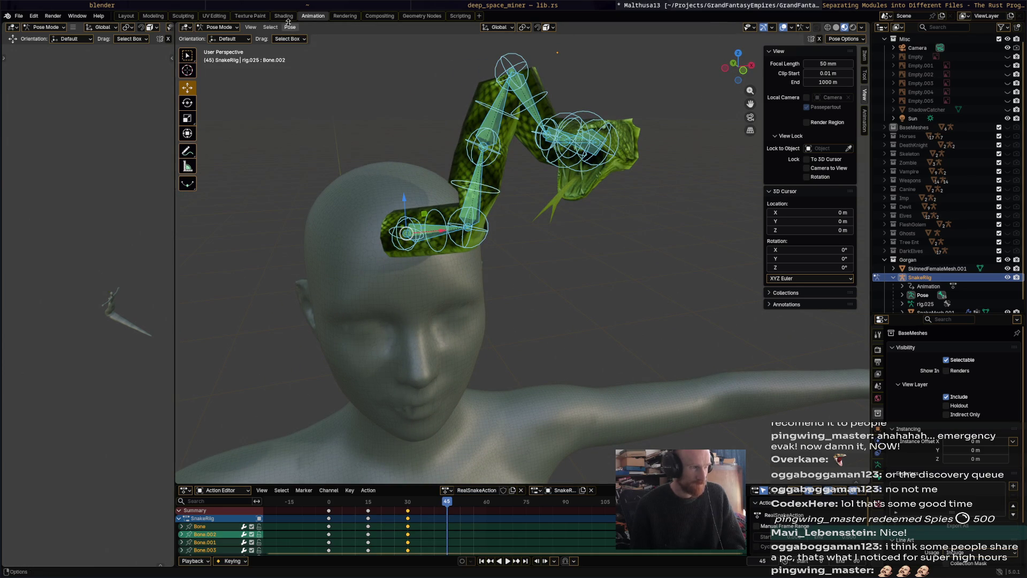
{"action": "left_click", "coordinate": [290, 26]}
{"action": "left_click", "coordinate": [421, 45]}
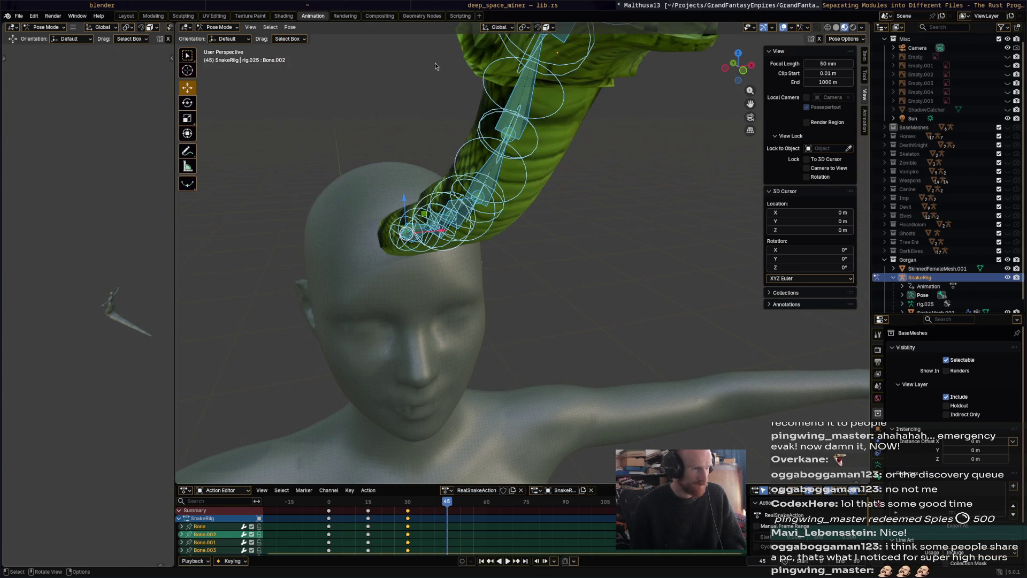
- Rotate the root, second, third and upper bones into a coil around the head at frame 45
{"action": "mouse_move", "coordinate": [633, 249]}
{"action": "middle_mouse_down"}
{"action": "mouse_move", "coordinate": [680, 255]}
{"action": "mouse_move", "coordinate": [482, 229]}
{"action": "middle_mouse_up"}
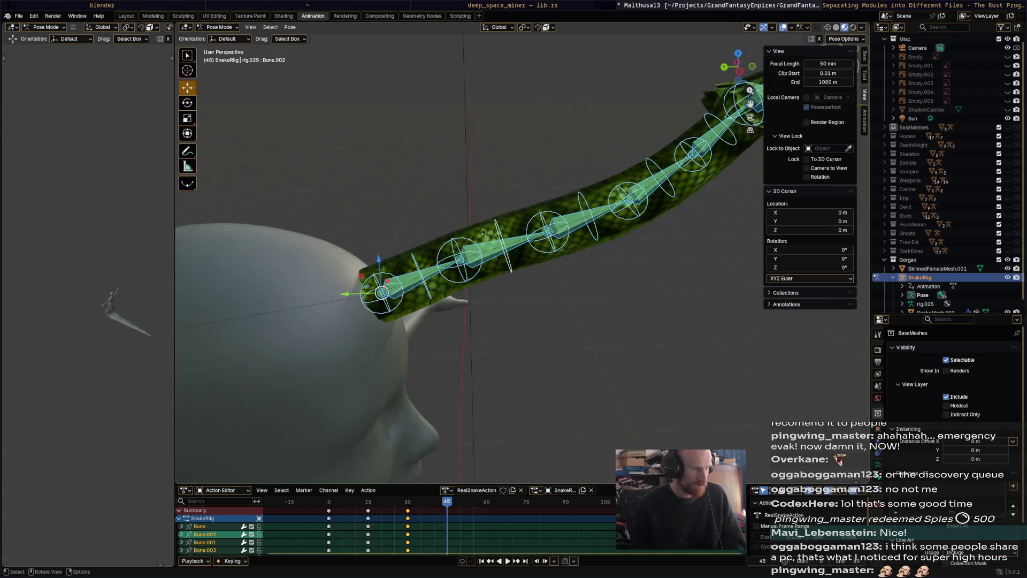
{"action": "left_click", "coordinate": [425, 265]}
{"action": "key", "text": "r"}
{"action": "left_click", "coordinate": [521, 308]}
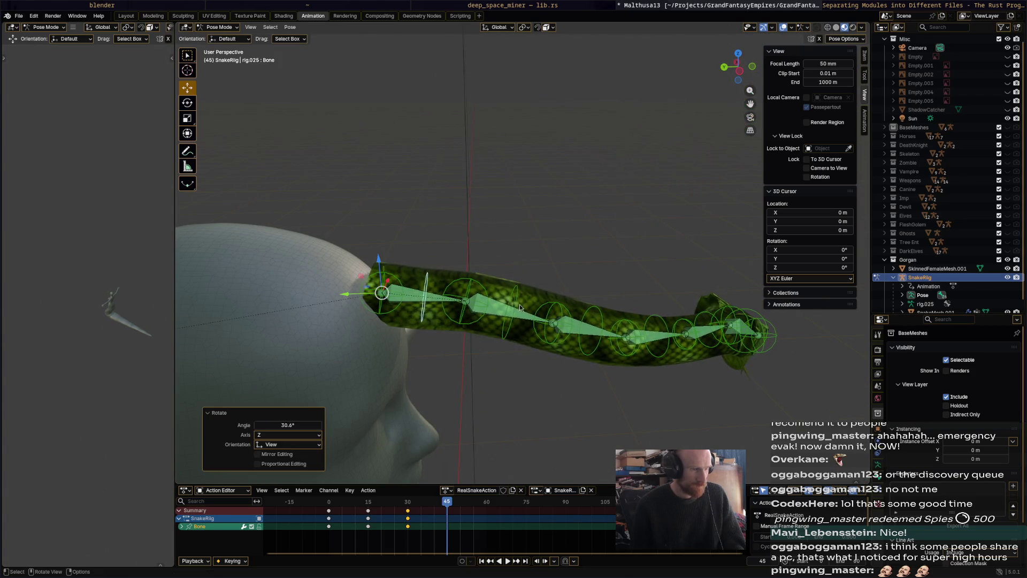
{"action": "key", "text": "r"}
{"action": "left_click", "coordinate": [538, 191]}
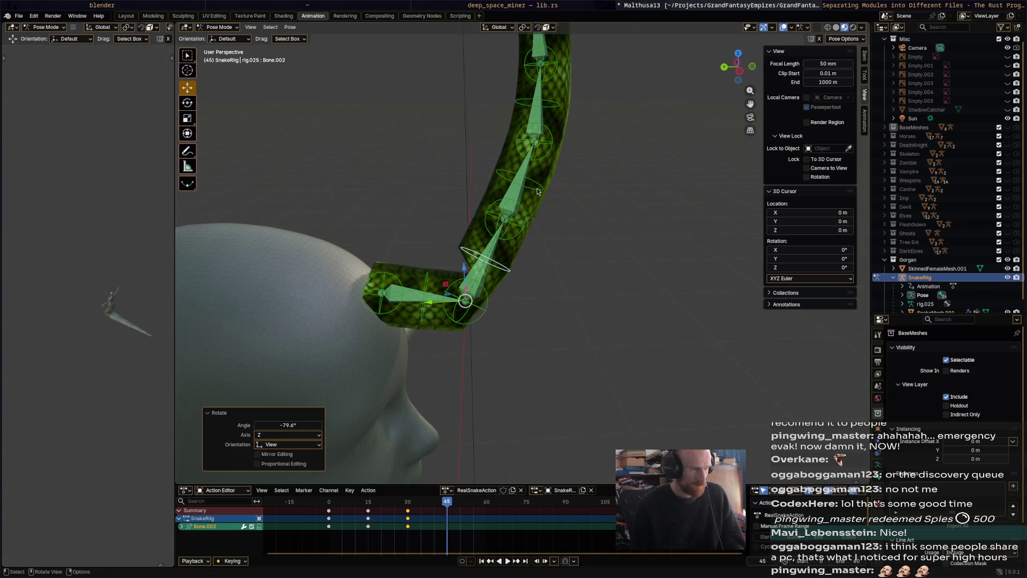
{"action": "left_click", "coordinate": [538, 189]}
{"action": "key", "text": "r"}
{"action": "left_click", "coordinate": [453, 106]}
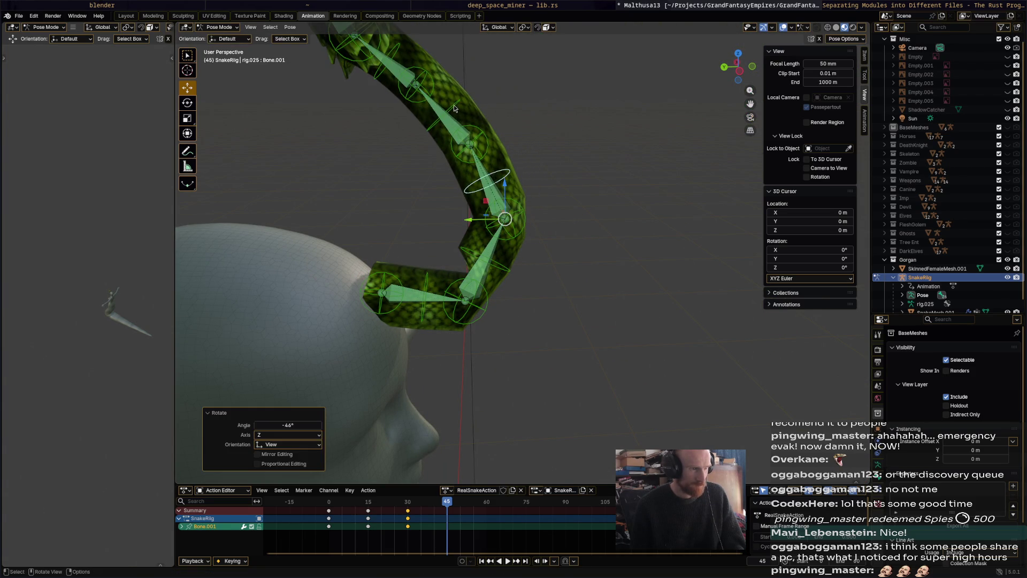
{"action": "key", "text": "r"}
{"action": "left_click", "coordinate": [571, 91]}
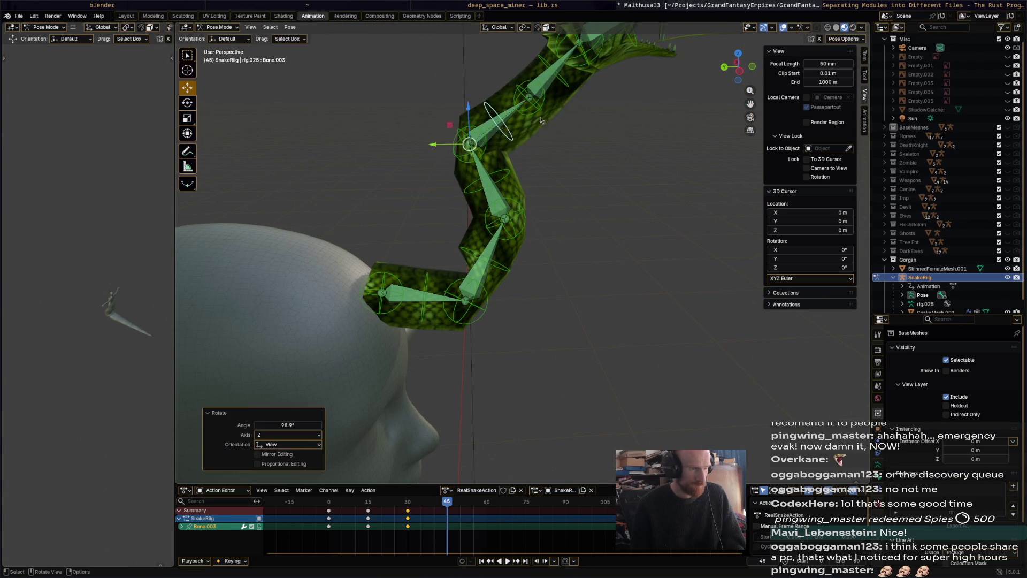
- Turn the snake's head bone, readjust one bone from the front, and select all bones
{"action": "left_click", "coordinate": [571, 91]}
{"action": "key", "text": "r"}
{"action": "left_click", "coordinate": [636, 149]}
{"action": "key", "text": "r"}
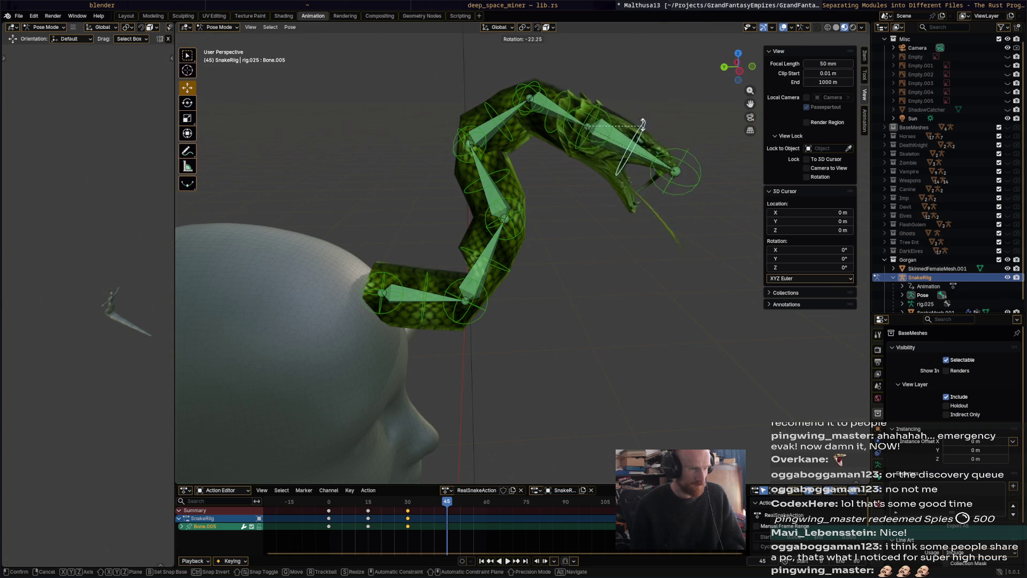
{"action": "left_click", "coordinate": [642, 125]}
{"action": "mouse_move", "coordinate": [634, 161]}
{"action": "middle_mouse_down"}
{"action": "mouse_move", "coordinate": [515, 307]}
{"action": "mouse_move", "coordinate": [547, 331]}
{"action": "mouse_move", "coordinate": [545, 237]}
{"action": "mouse_move", "coordinate": [560, 255]}
{"action": "middle_mouse_up"}
{"action": "key", "text": "r"}
{"action": "left_click", "coordinate": [562, 301]}
{"action": "key", "text": "a"}
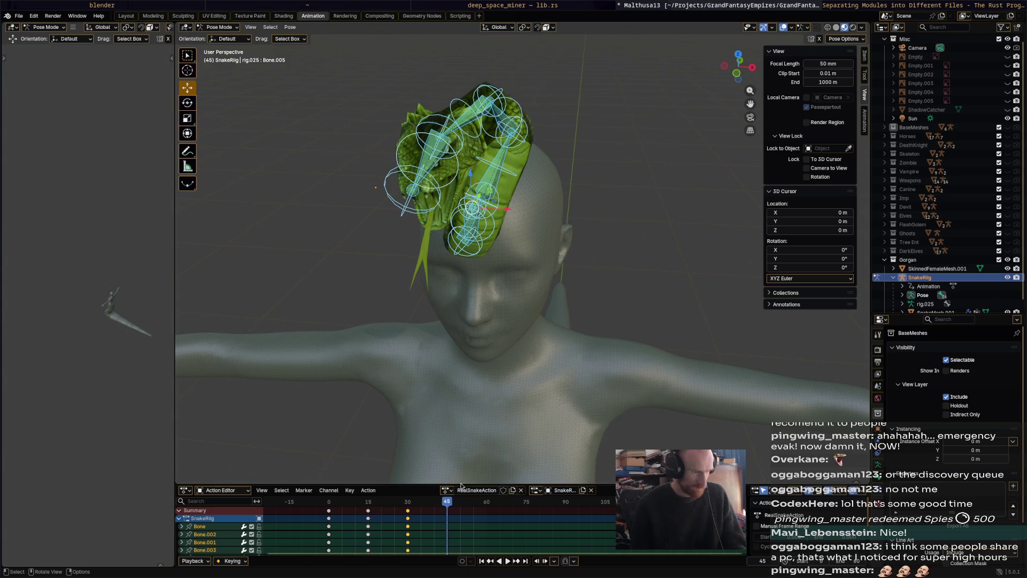
- Rotate the snake's second and third neck bones to start an upward curl over the head
{"action": "mouse_move", "coordinate": [451, 503]}
{"action": "left_mouse_down"}
{"action": "mouse_move", "coordinate": [401, 506]}
{"action": "mouse_move", "coordinate": [454, 504]}
{"action": "left_mouse_up"}
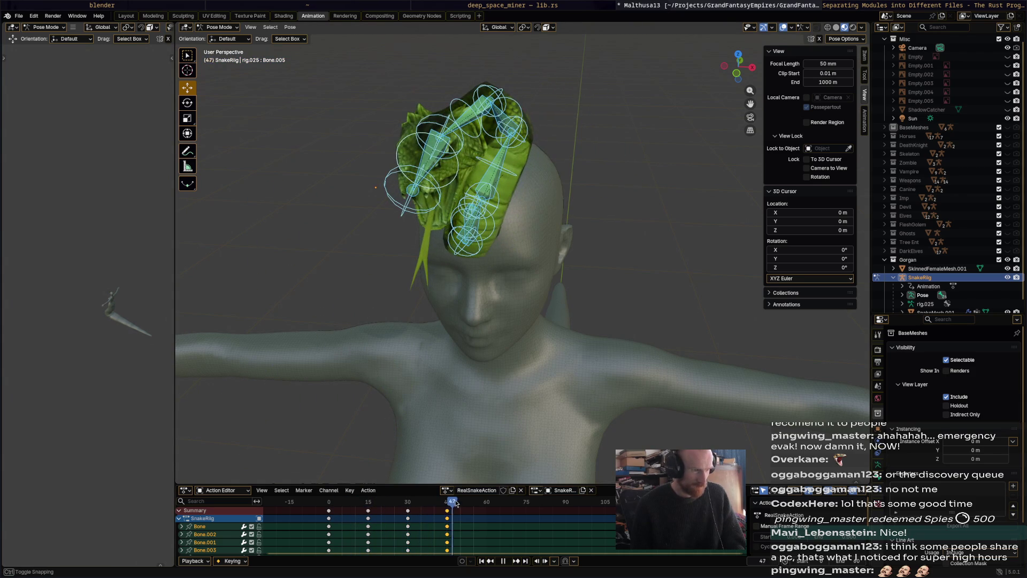
{"action": "mouse_move", "coordinate": [550, 309]}
{"action": "middle_mouse_down"}
{"action": "mouse_move", "coordinate": [559, 329]}
{"action": "mouse_move", "coordinate": [533, 206]}
{"action": "mouse_move", "coordinate": [612, 189]}
{"action": "mouse_move", "coordinate": [567, 247]}
{"action": "mouse_move", "coordinate": [613, 270]}
{"action": "middle_mouse_up"}
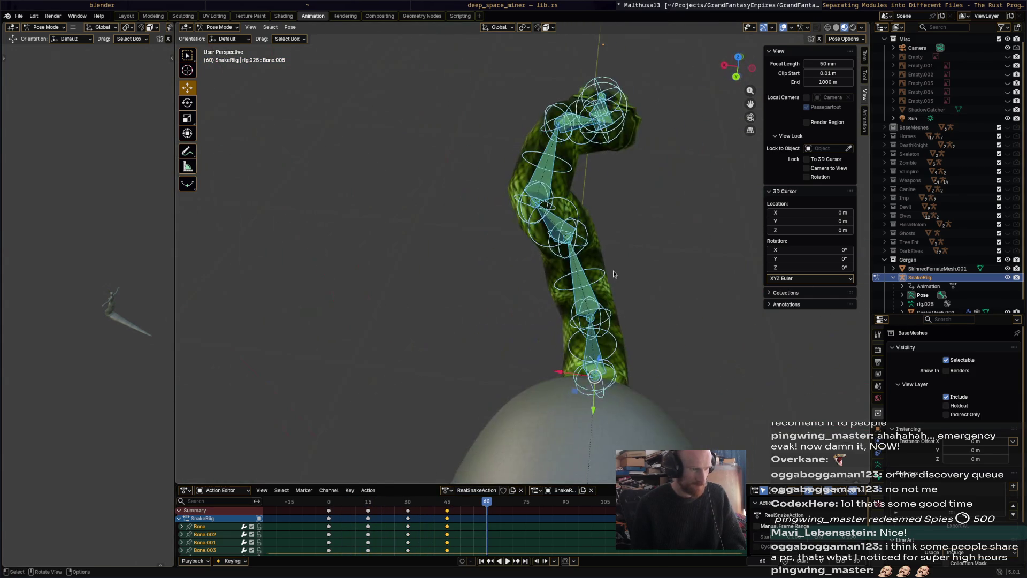
{"action": "left_click", "coordinate": [602, 289]}
{"action": "key", "text": "r"}
{"action": "left_click", "coordinate": [646, 306]}
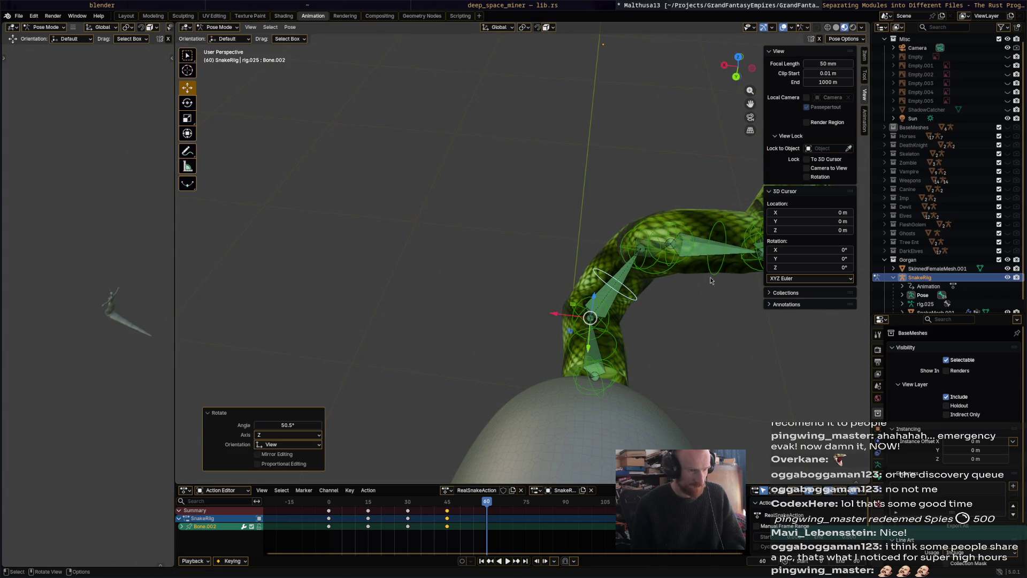
{"action": "left_click", "coordinate": [730, 226]}
{"action": "key", "text": "r"}
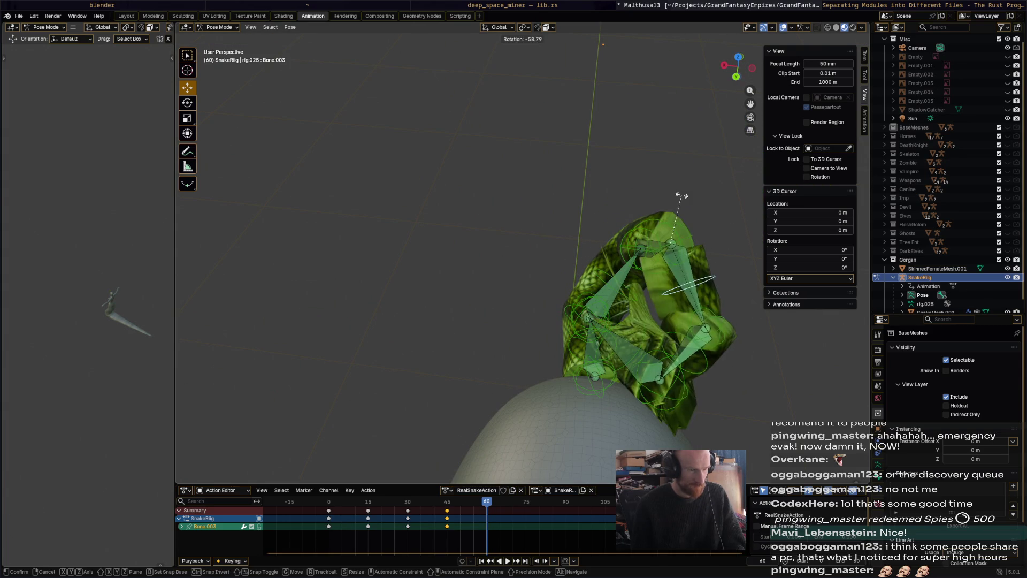
{"action": "left_click", "coordinate": [701, 199]}
- Rotate Bone.004 and turn the head bone Bone.005 to the right, continuing the arch
{"action": "mouse_move", "coordinate": [700, 200]}
{"action": "middle_mouse_down"}
{"action": "mouse_move", "coordinate": [651, 170]}
{"action": "mouse_move", "coordinate": [715, 209]}
{"action": "middle_mouse_up"}
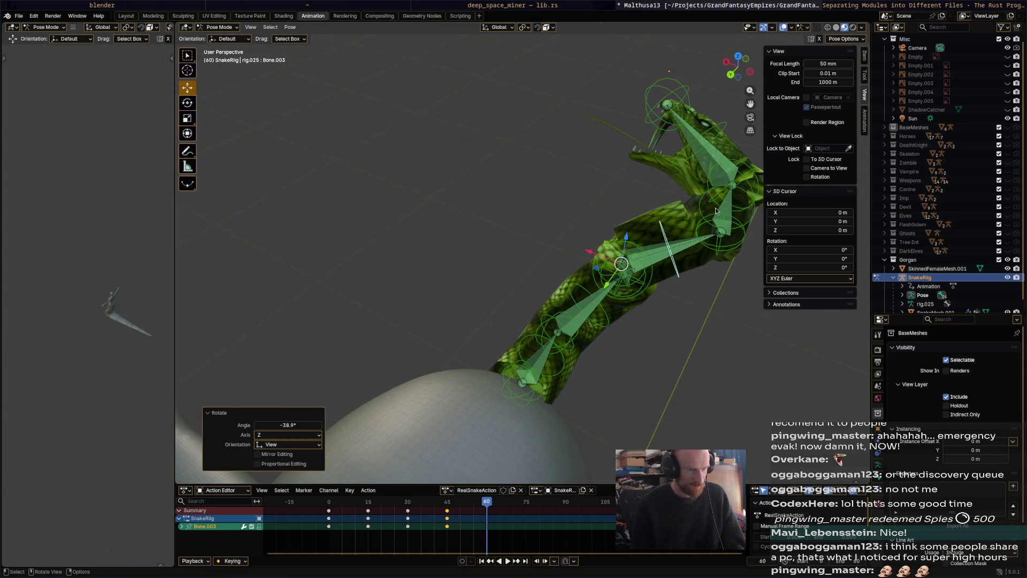
{"action": "left_click", "coordinate": [755, 208]}
{"action": "key", "text": "r"}
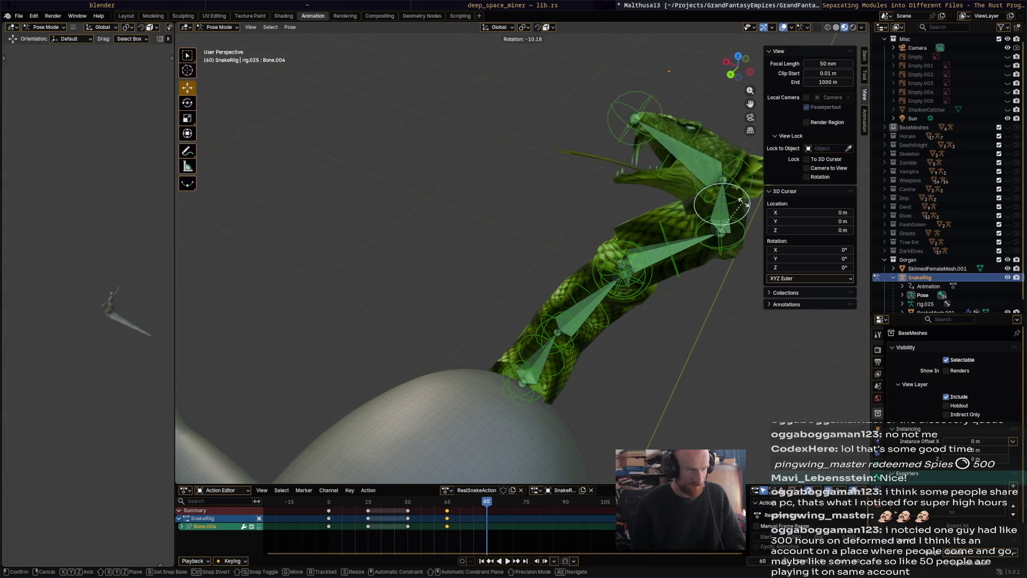
{"action": "left_click", "coordinate": [728, 272]}
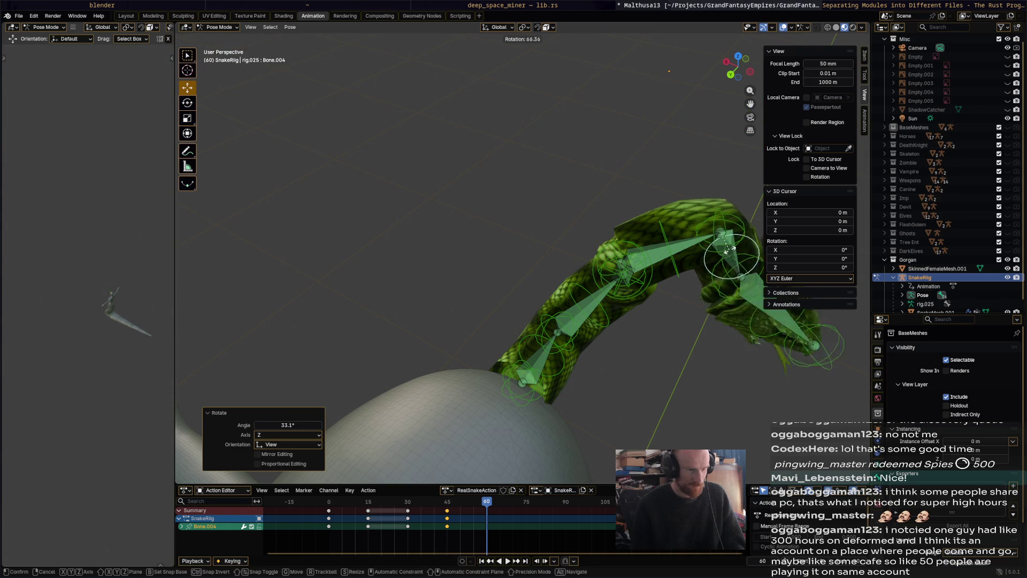
{"action": "middle_click_drag", "start_coordinate": [730, 273], "coordinate": [642, 251]}
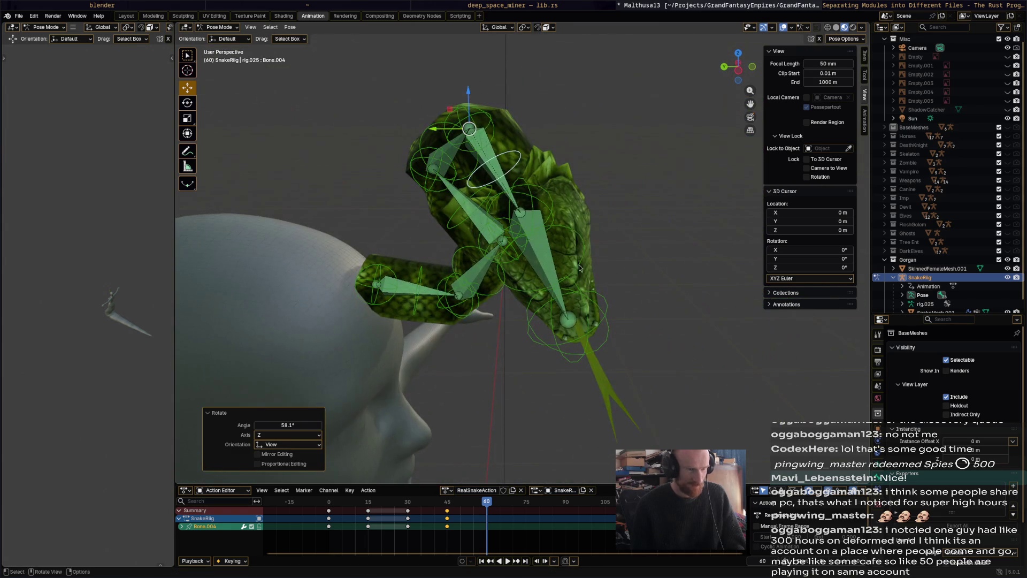
{"action": "left_click", "coordinate": [577, 232]}
{"action": "key", "text": "r"}
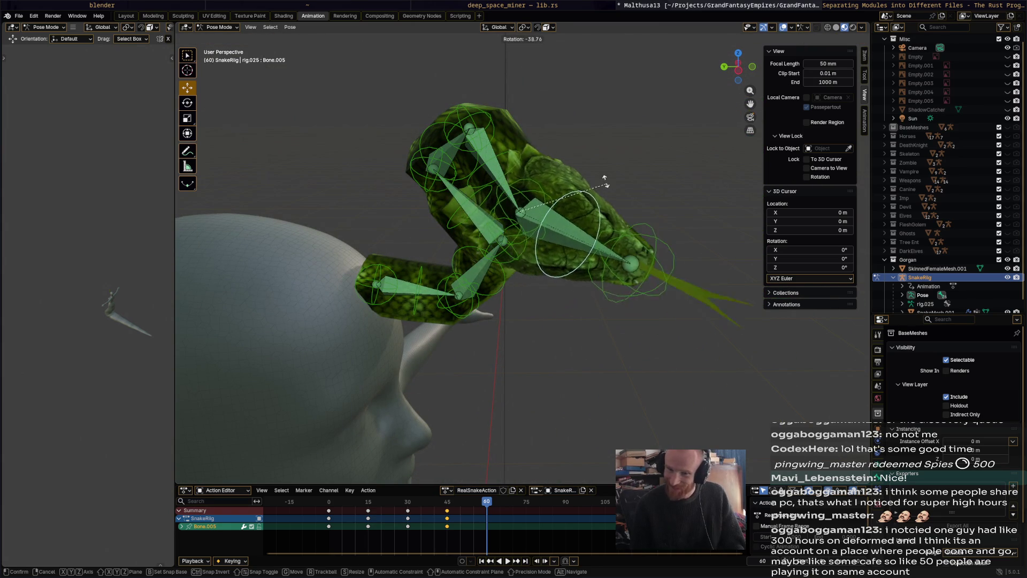
{"action": "left_click", "coordinate": [620, 224]}
- Turn the head bone again to point up-left, cancelling one further trial rotation
{"action": "key", "text": "r"}
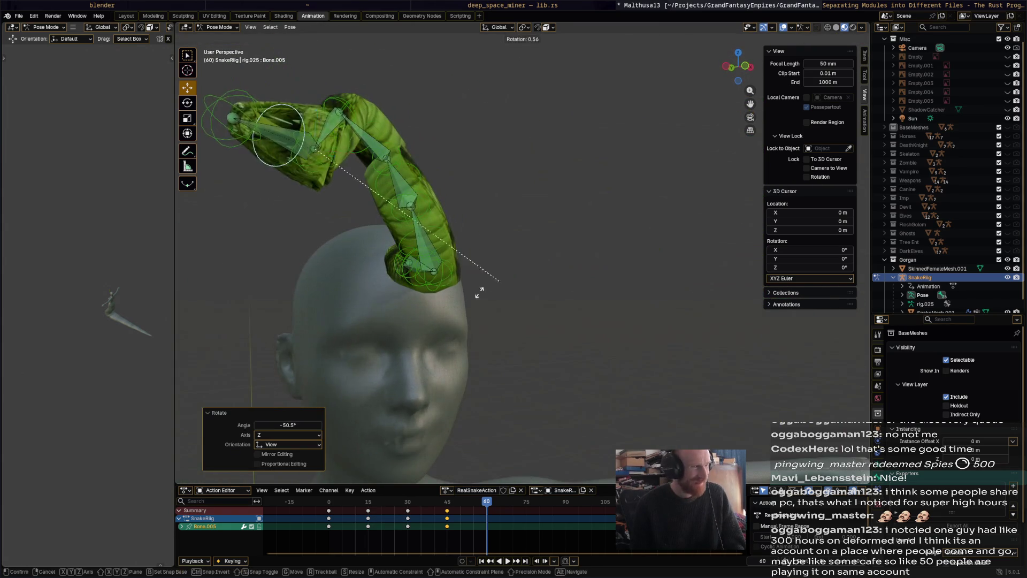
{"action": "left_click", "coordinate": [310, 287]}
{"action": "key", "text": "r"}
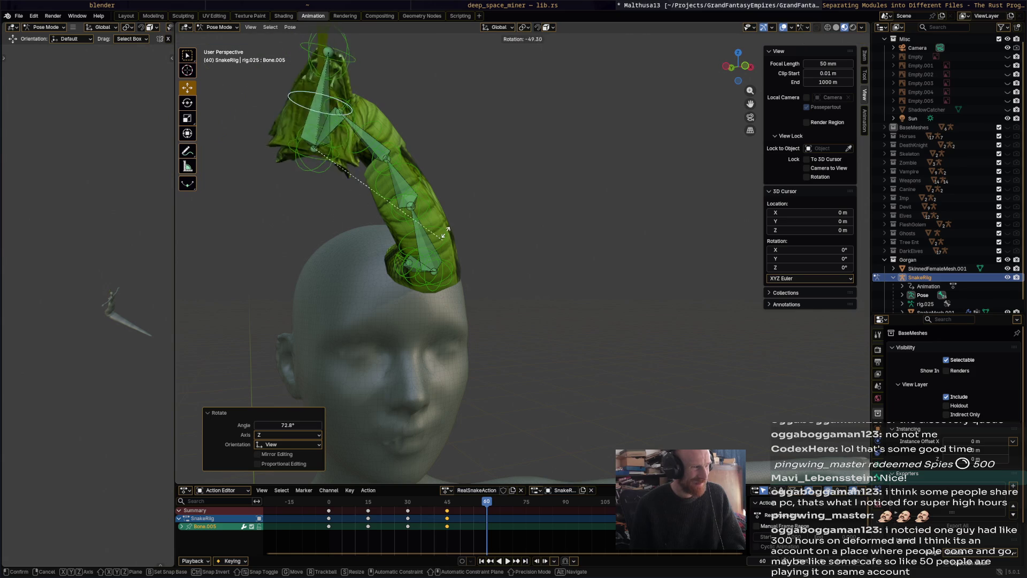
{"action": "right_click", "coordinate": [421, 271]}
- Rotate the selected bone, then Bone.003 and the head bone Bone.005 to lift the coil
{"action": "middle_click_drag", "start_coordinate": [421, 273], "coordinate": [498, 266]}
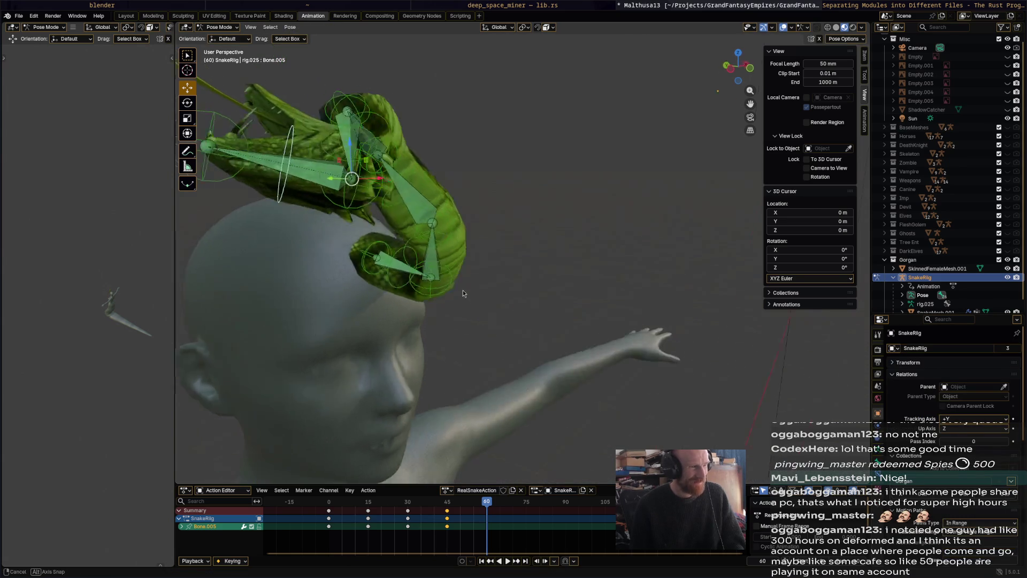
{"action": "key", "text": "r"}
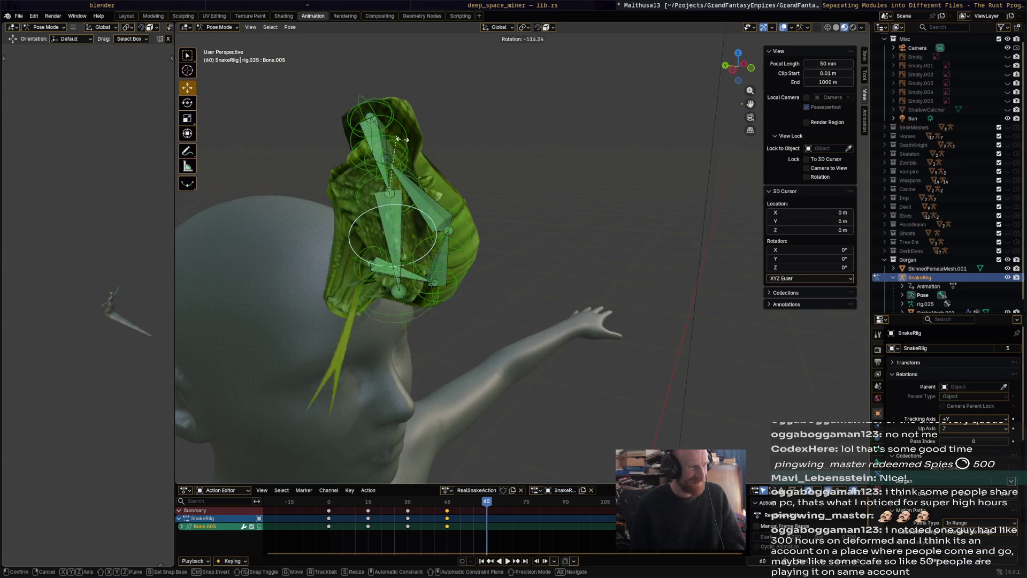
{"action": "left_click", "coordinate": [362, 255]}
{"action": "mouse_move", "coordinate": [362, 256]}
{"action": "middle_mouse_down"}
{"action": "mouse_move", "coordinate": [402, 216]}
{"action": "mouse_move", "coordinate": [500, 299]}
{"action": "middle_mouse_up"}
{"action": "left_click", "coordinate": [394, 210]}
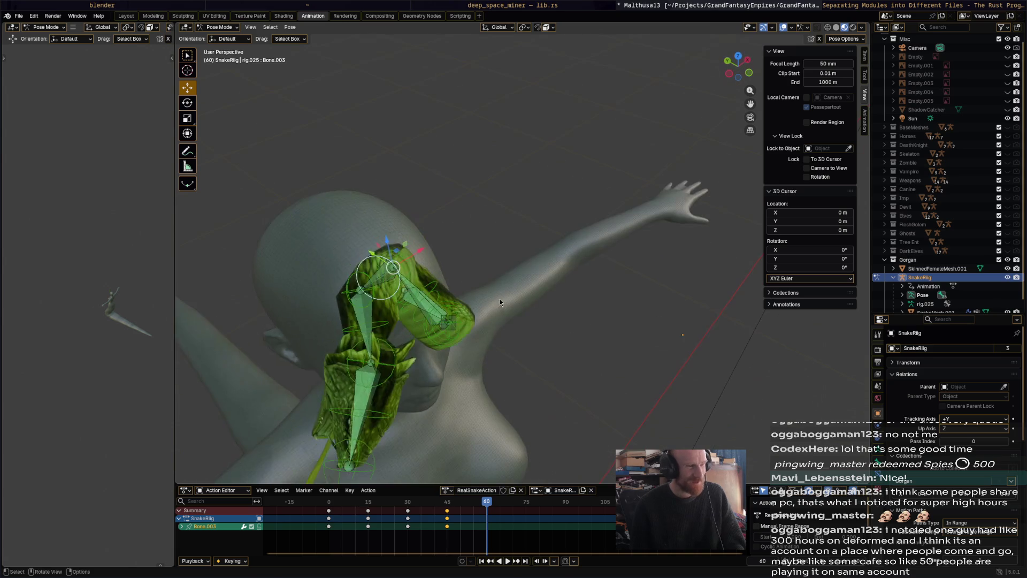
{"action": "key", "text": "r"}
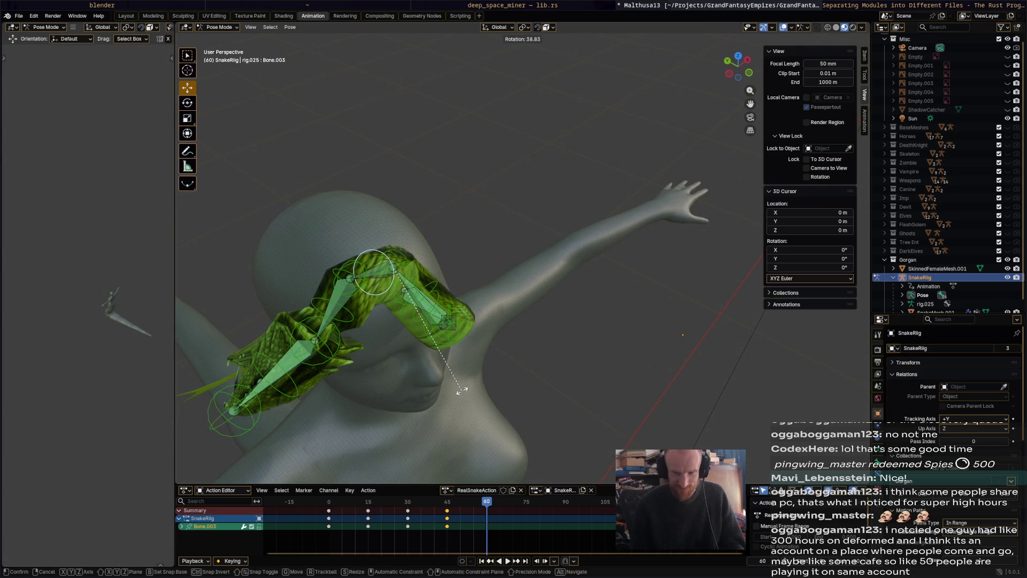
{"action": "left_click", "coordinate": [461, 391]}
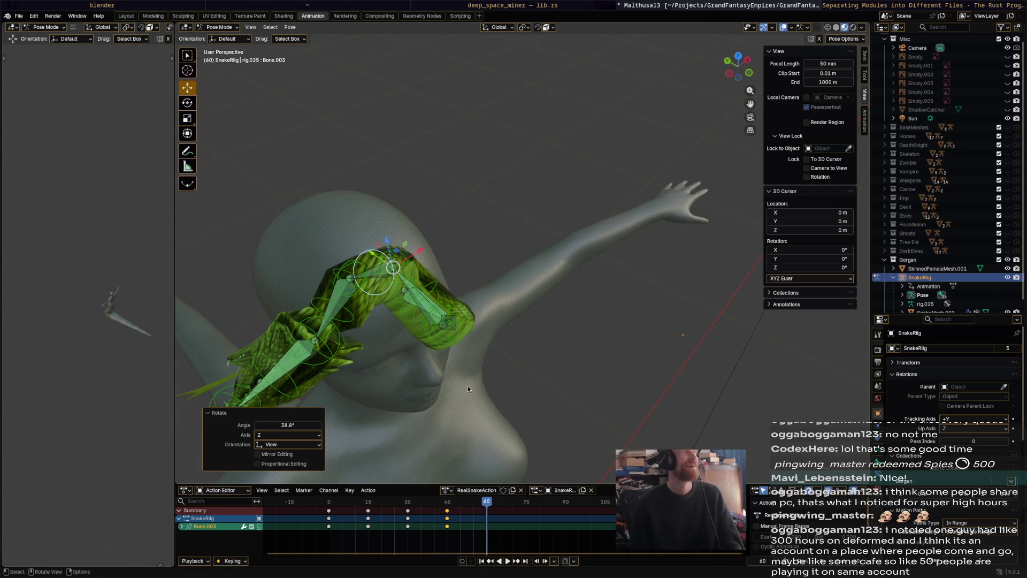
{"action": "middle_click_drag", "start_coordinate": [468, 386], "coordinate": [481, 201]}
{"action": "left_click", "coordinate": [447, 228]}
{"action": "key", "text": "r"}
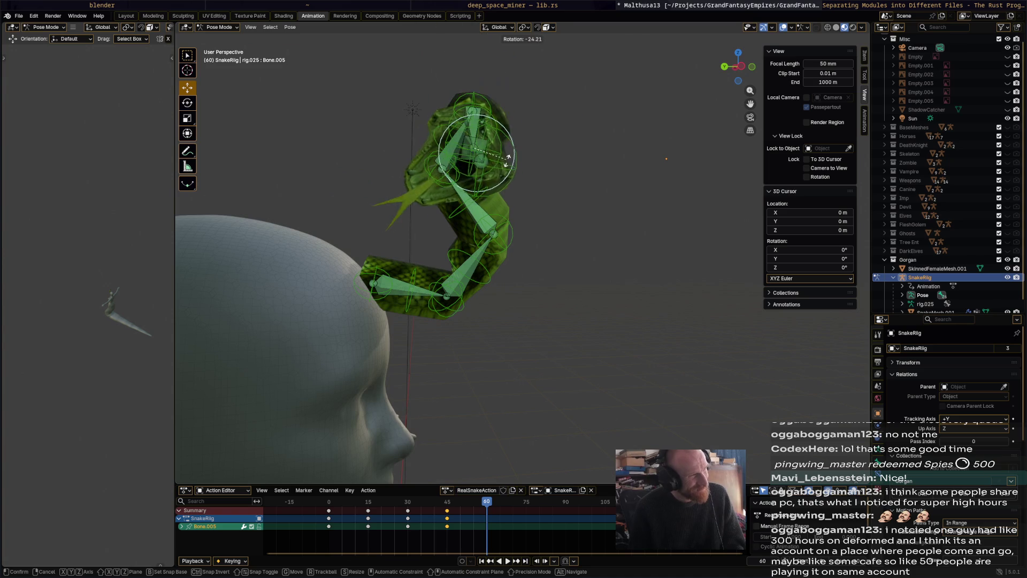
{"action": "left_click", "coordinate": [540, 192]}
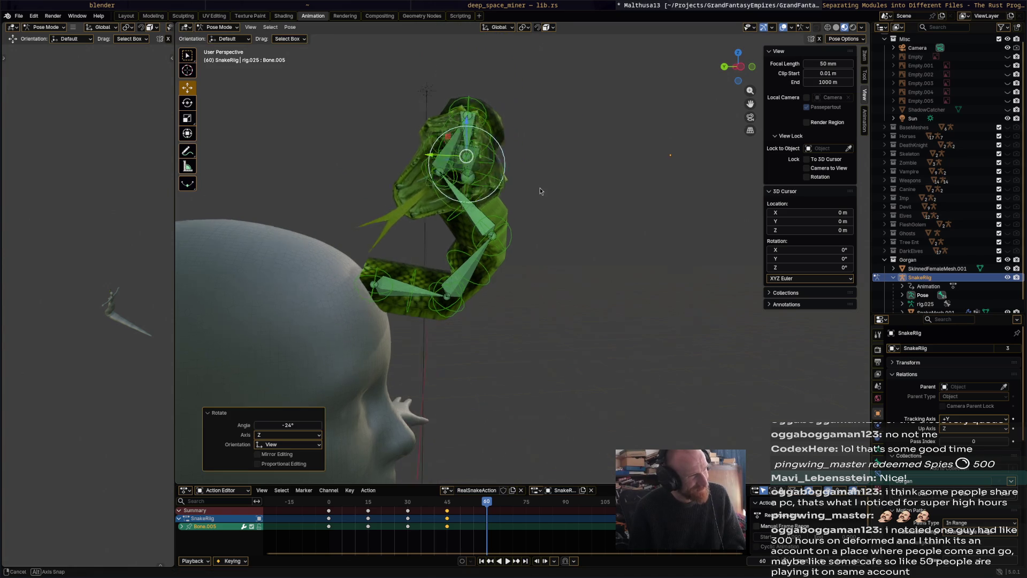
- Undo an extra head rotation, then rotate the lower neck bone Bone.001 twice
{"action": "middle_click_drag", "start_coordinate": [540, 192], "coordinate": [528, 156]}
{"action": "key", "text": "r"}
{"action": "left_click", "coordinate": [588, 166]}
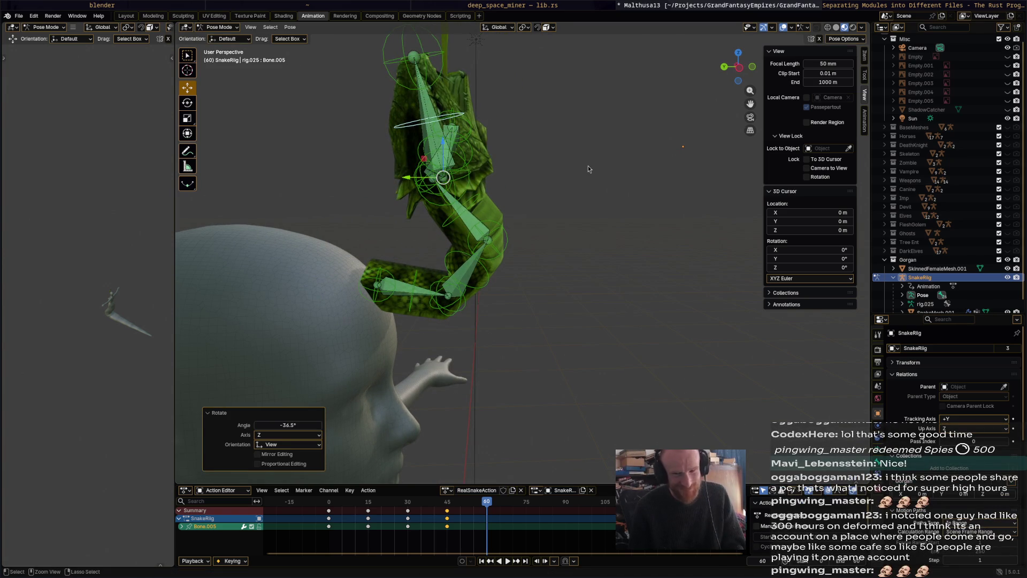
{"action": "key", "text": "ctrl+z"}
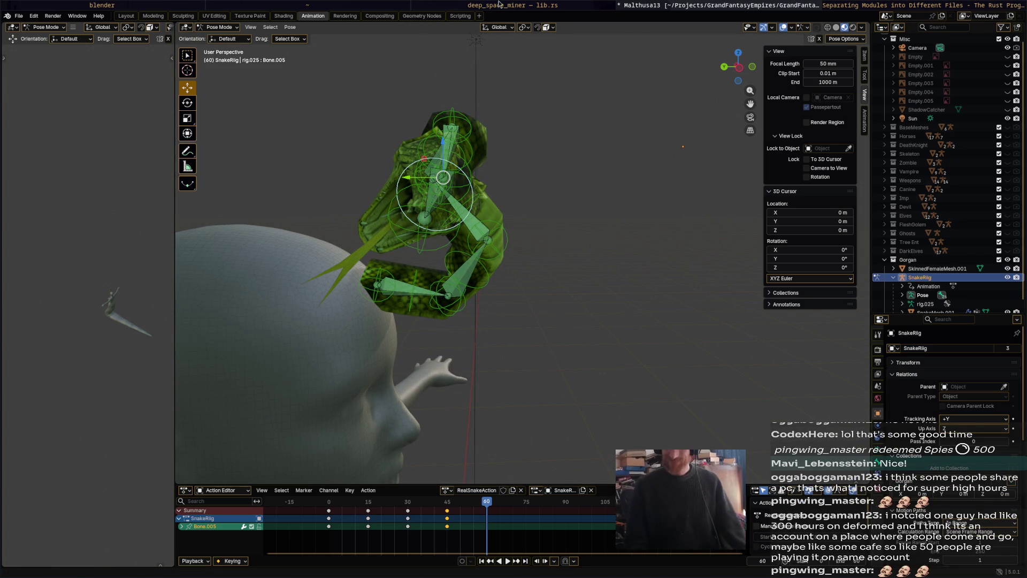
{"action": "mouse_move", "coordinate": [552, 219]}
{"action": "middle_mouse_down"}
{"action": "mouse_move", "coordinate": [716, 263]}
{"action": "mouse_move", "coordinate": [588, 334]}
{"action": "middle_mouse_up"}
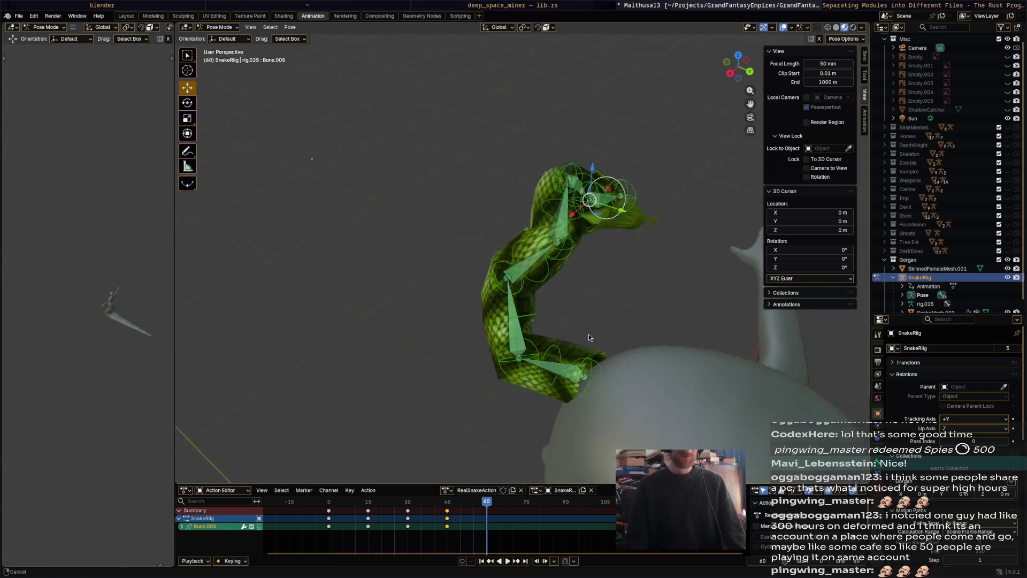
{"action": "scroll", "coordinate": [584, 256], "scroll_direction": "up", "scroll_amount": 2}
{"action": "left_click", "coordinate": [476, 361]}
{"action": "key", "text": "r"}
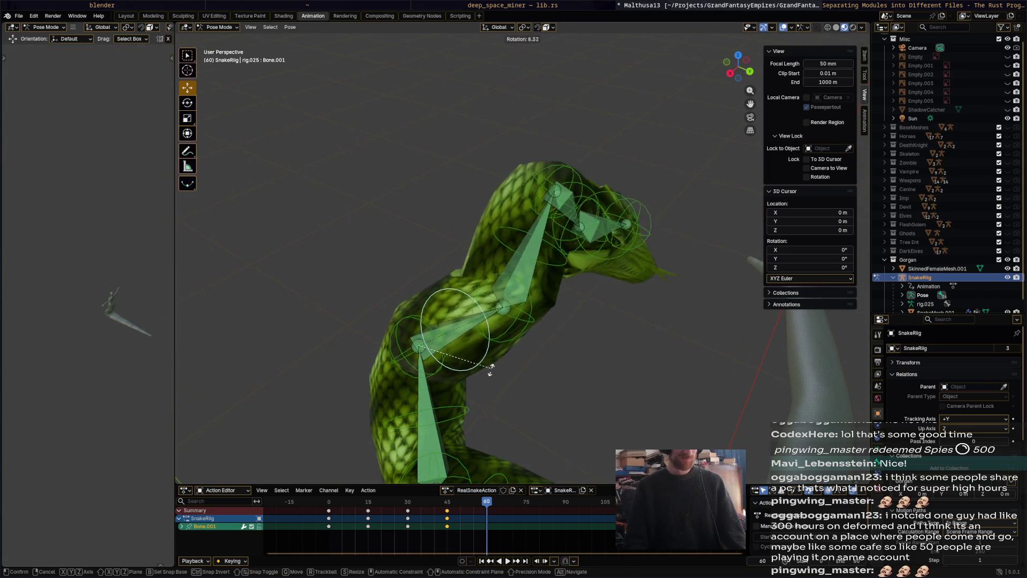
{"action": "left_click", "coordinate": [484, 385]}
{"action": "key", "text": "r"}
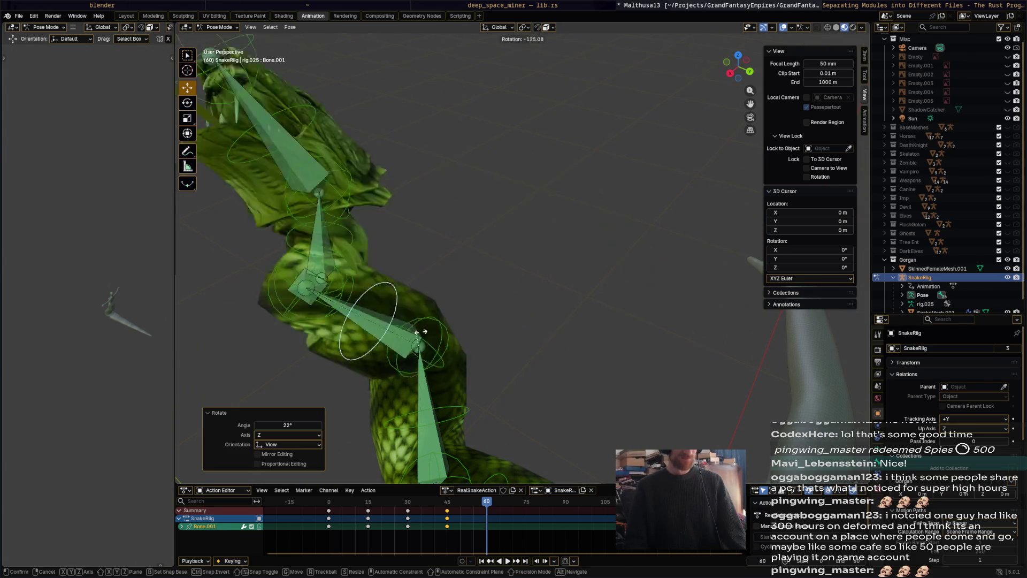
{"action": "left_click", "coordinate": [534, 169]}
- Rotate the head bone, redo after an undo, then bend Bone.003 right and the head upward
{"action": "left_click", "coordinate": [501, 143]}
{"action": "key", "text": "r"}
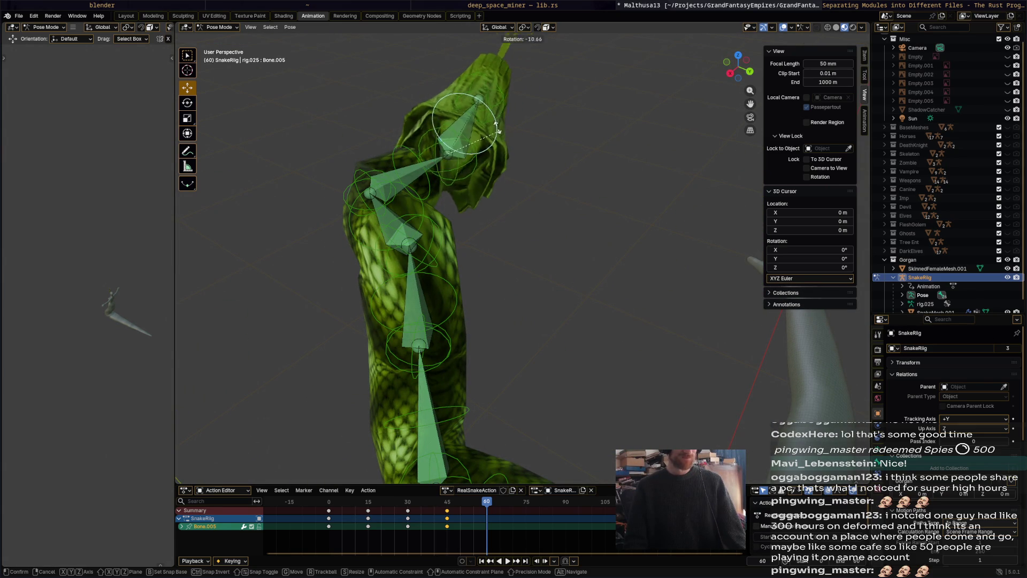
{"action": "left_click", "coordinate": [518, 247]}
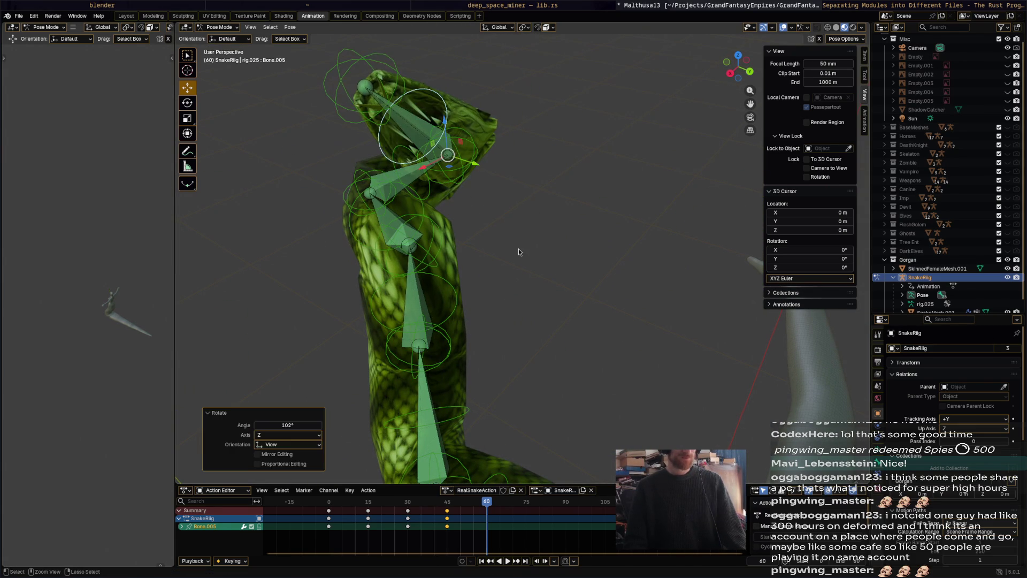
{"action": "key", "text": "ctrl+z"}
{"action": "key", "text": "ctrl+z"}
{"action": "key", "text": "ctrl+z"}
{"action": "key", "text": "ctrl+shift+z"}
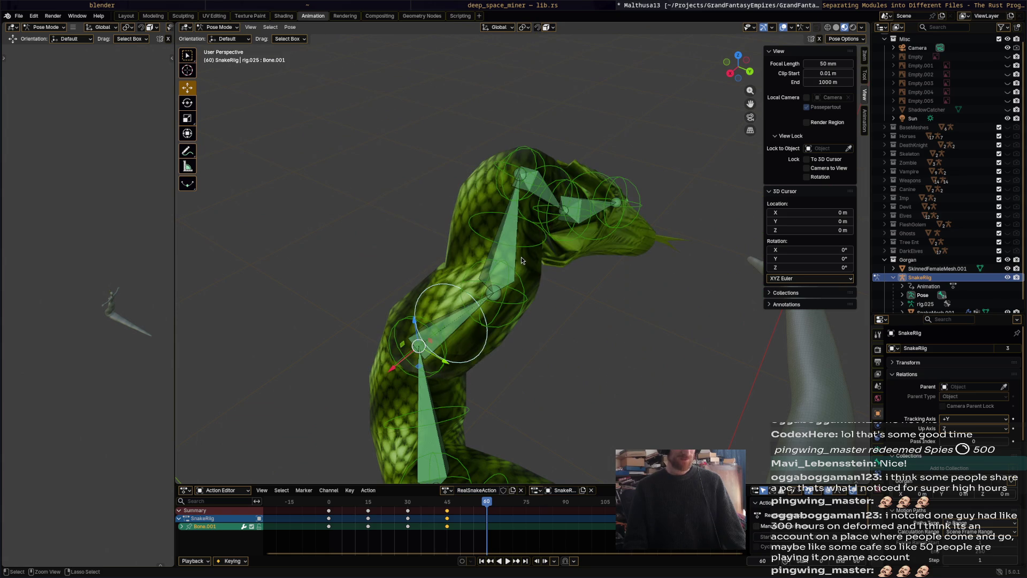
{"action": "key", "text": "ctrl+shift+z"}
{"action": "key", "text": "ctrl+shift+z"}
{"action": "left_click", "coordinate": [522, 257]}
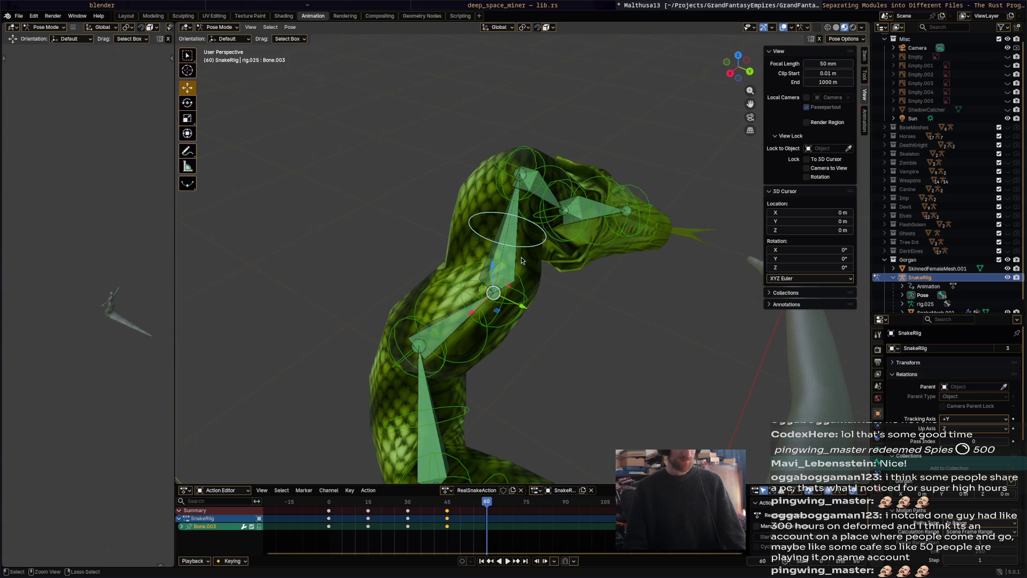
{"action": "key", "text": "r"}
{"action": "left_click", "coordinate": [526, 221]}
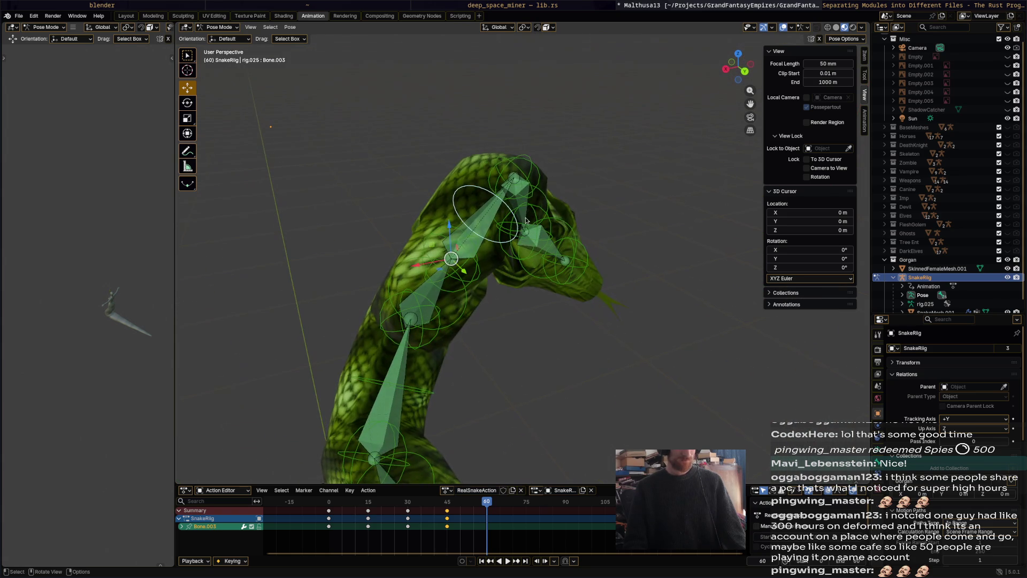
{"action": "middle_click_drag", "start_coordinate": [560, 213], "coordinate": [618, 282]}
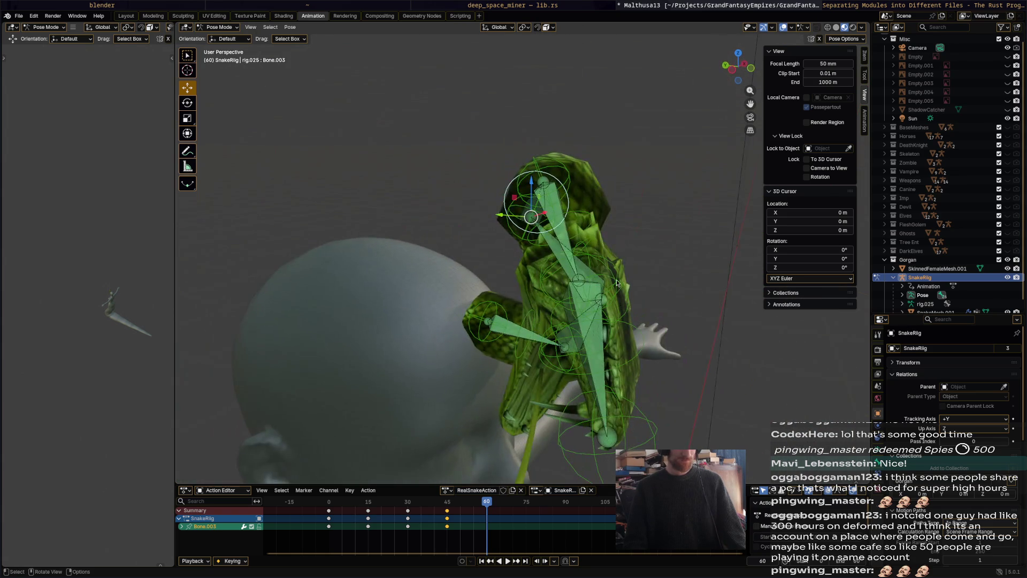
{"action": "key", "text": "r"}
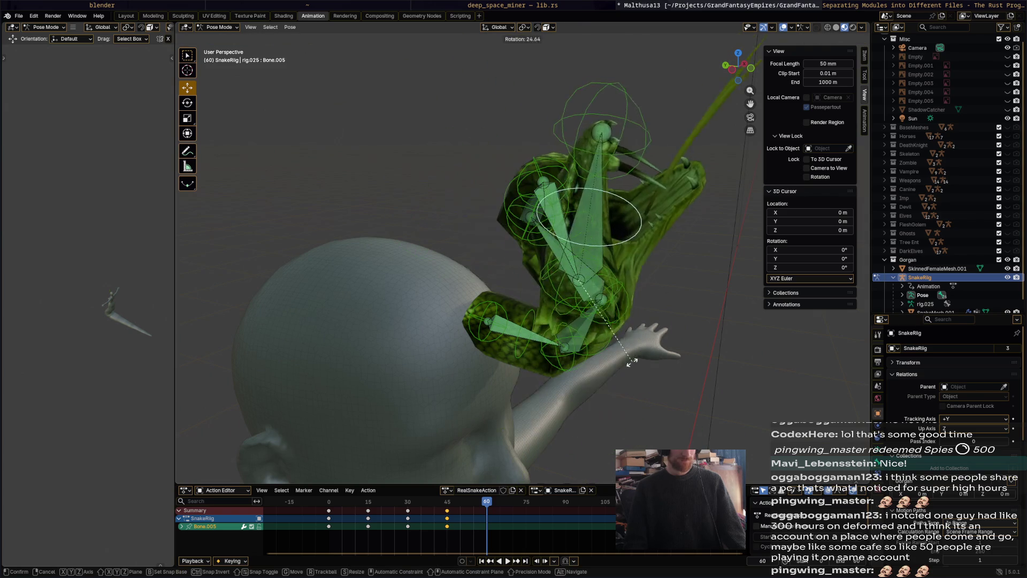
{"action": "left_click", "coordinate": [643, 354]}
- Turn Bone.004 and move the tweak_Bone.005 head control into place
{"action": "left_click", "coordinate": [579, 202]}
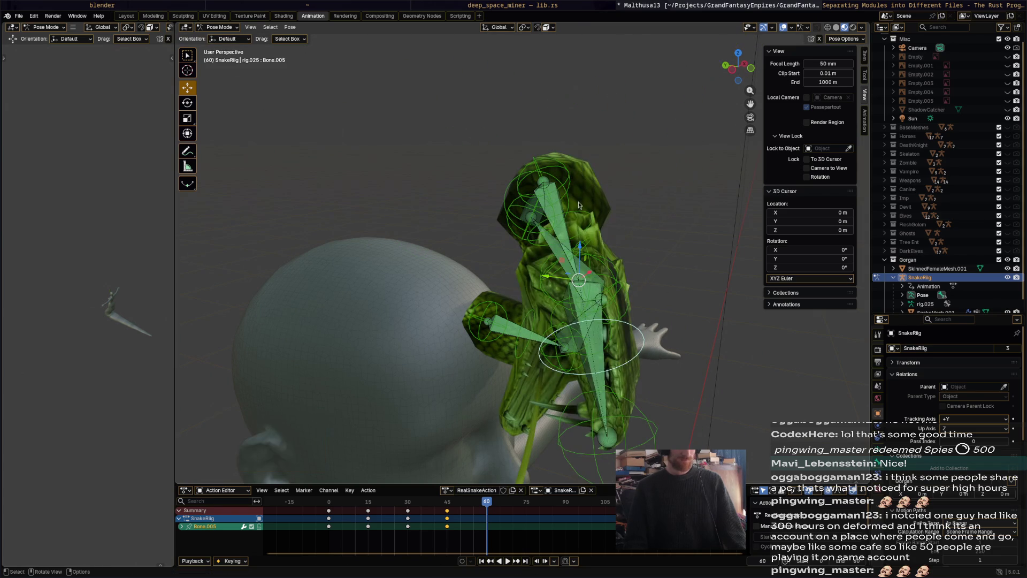
{"action": "middle_click_drag", "start_coordinate": [579, 202], "coordinate": [632, 249]}
{"action": "left_click", "coordinate": [606, 228]}
{"action": "key", "text": "r"}
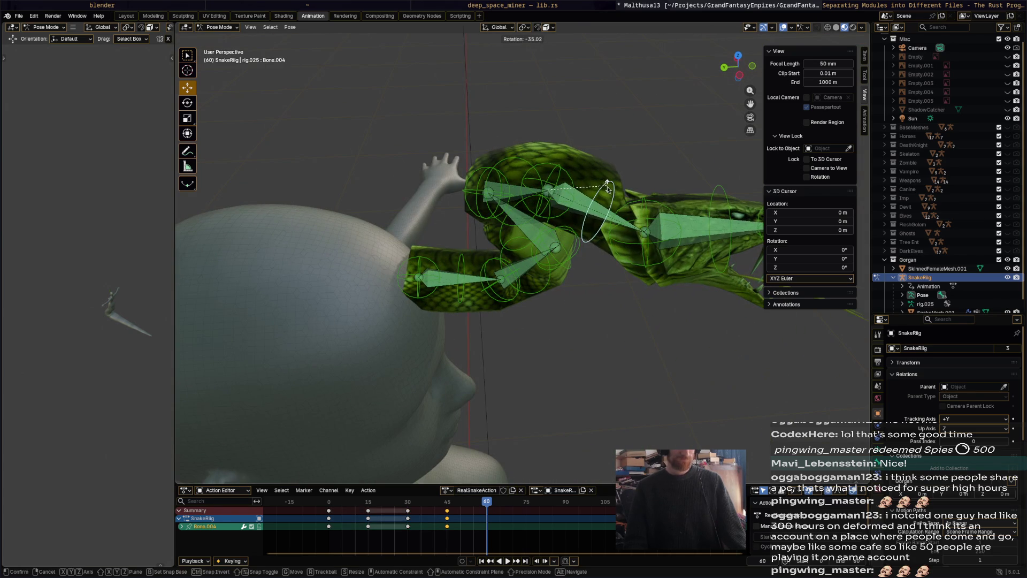
{"action": "left_click", "coordinate": [703, 293]}
{"action": "middle_click_drag", "start_coordinate": [702, 293], "coordinate": [670, 245]}
{"action": "left_click", "coordinate": [664, 234]}
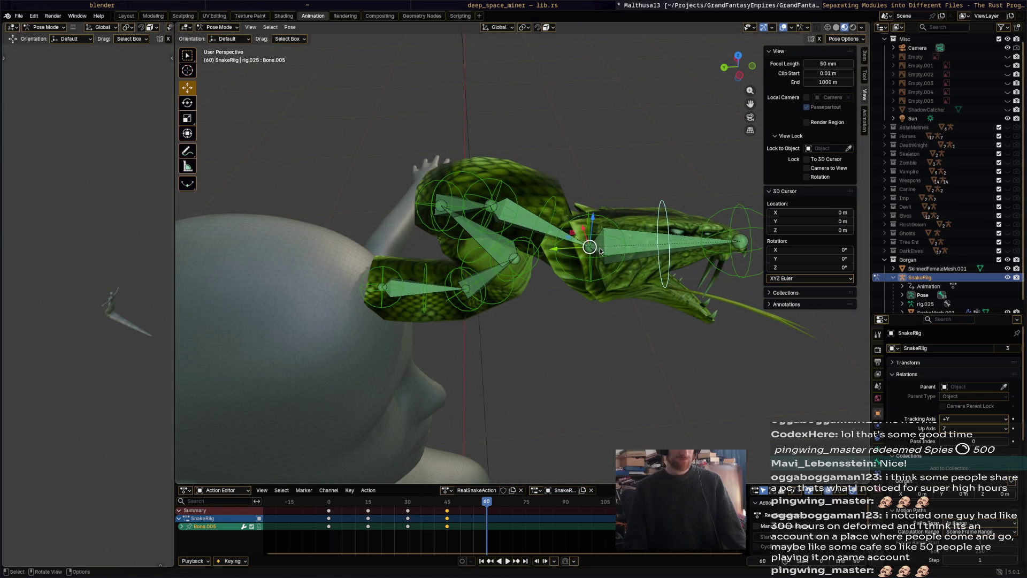
{"action": "left_click", "coordinate": [596, 247]}
{"action": "key", "text": "g"}
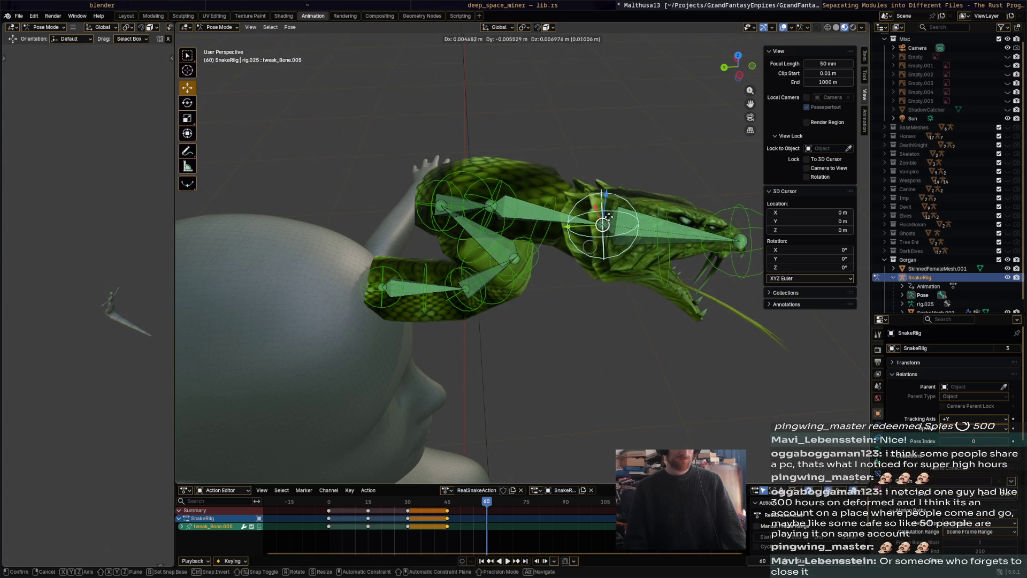
{"action": "left_click", "coordinate": [603, 321]}
- Nudge tweak_Bone.003 and the next tweak bone to refine the S-coil, then clear the selection
{"action": "middle_click_drag", "start_coordinate": [603, 321], "coordinate": [635, 325]}
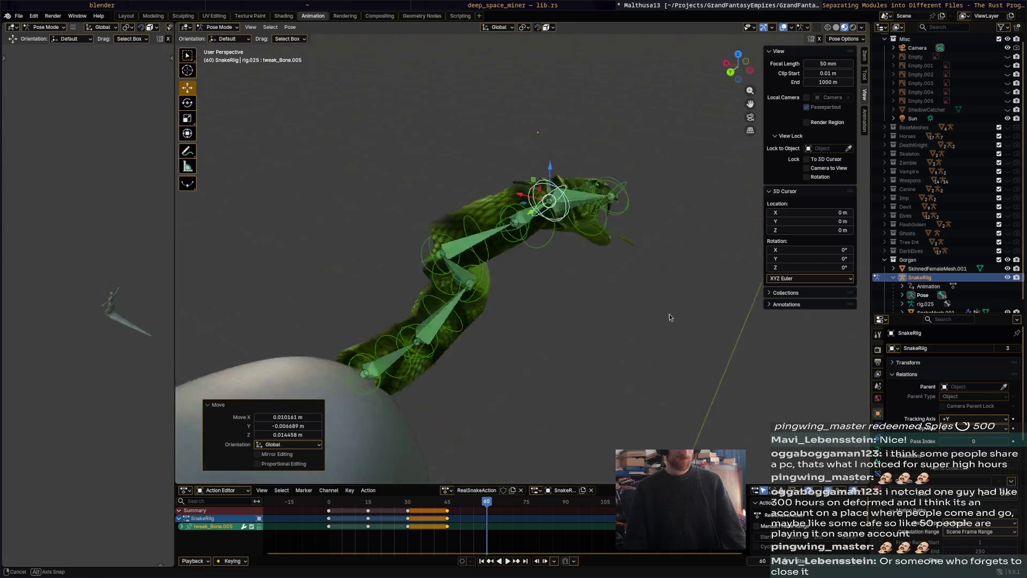
{"action": "left_click", "coordinate": [592, 263]}
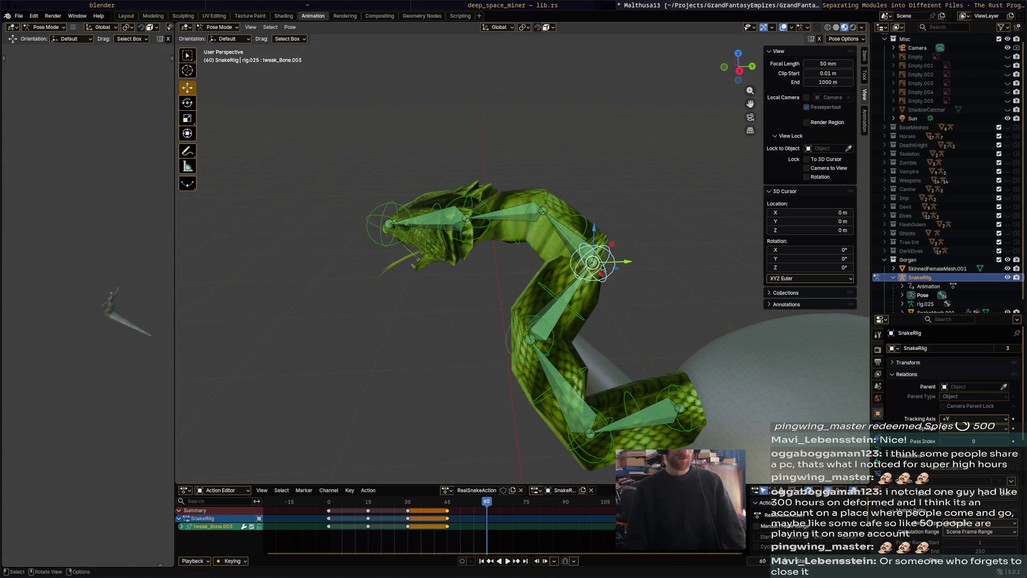
{"action": "key", "text": "g"}
{"action": "left_click", "coordinate": [566, 277]}
{"action": "left_click", "coordinate": [514, 339]}
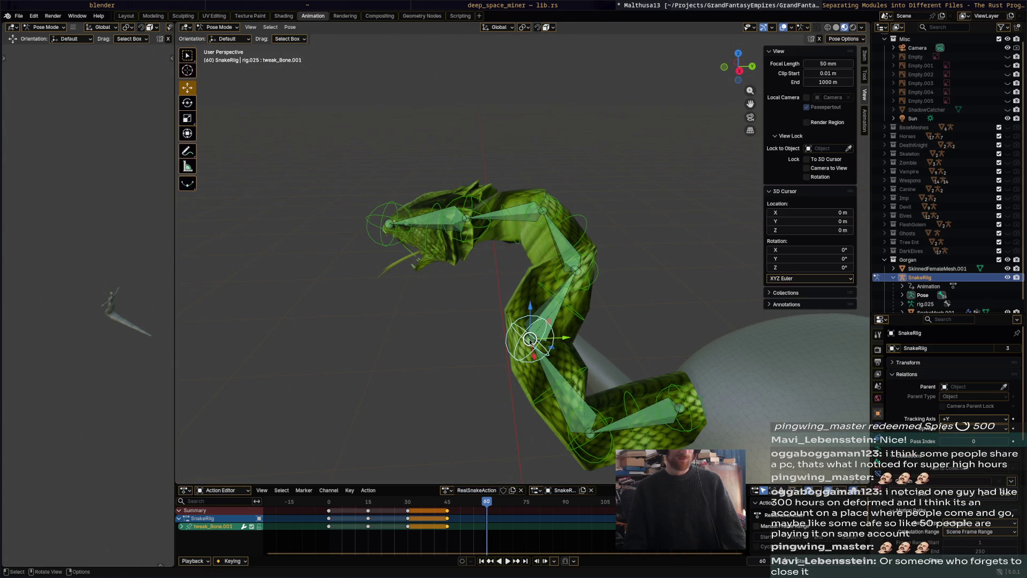
{"action": "key", "text": "g"}
{"action": "left_click", "coordinate": [653, 314]}
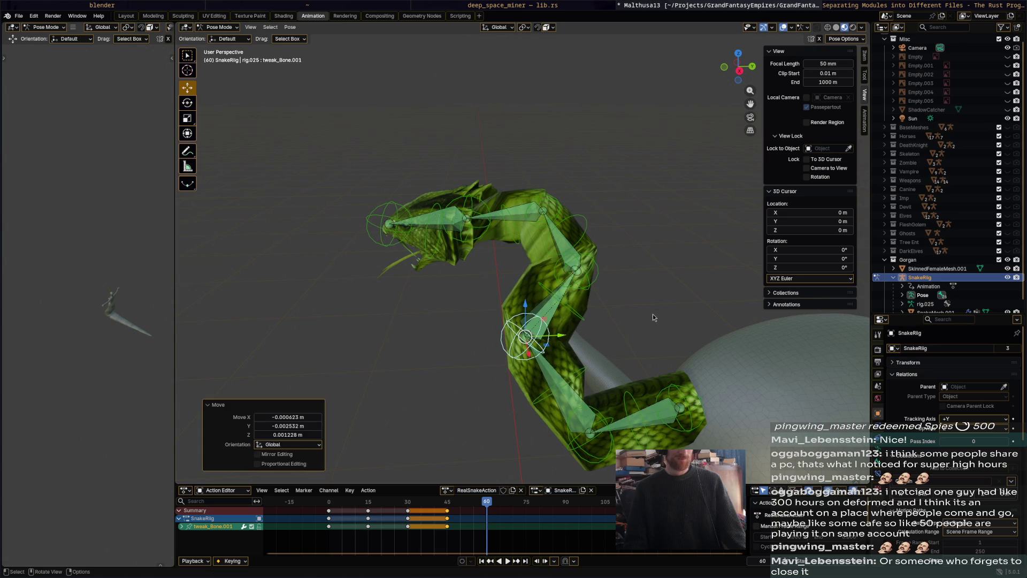
{"action": "key", "text": "a"}
{"action": "scroll", "coordinate": [588, 353], "scroll_direction": "down", "scroll_amount": 2}
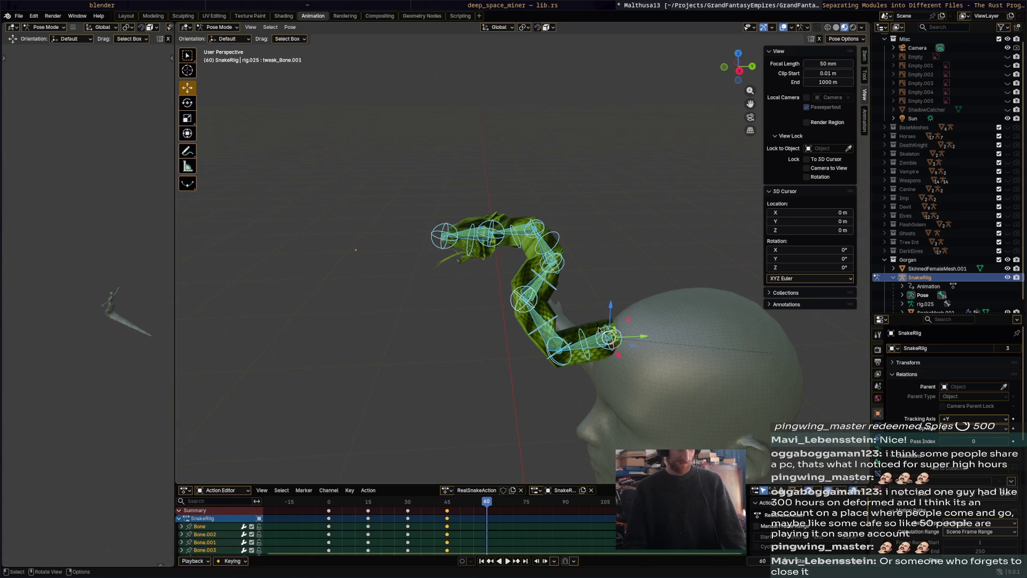
{"action": "key", "text": "alt+a"}
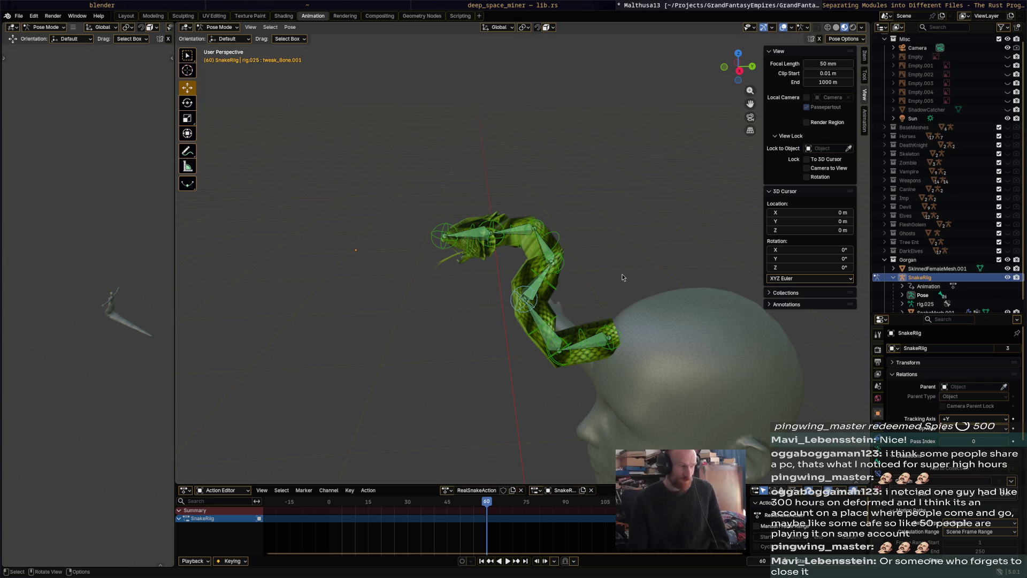
{"action": "mouse_move", "coordinate": [623, 277]}
{"action": "middle_mouse_down"}
{"action": "mouse_move", "coordinate": [648, 329]}
{"action": "mouse_move", "coordinate": [682, 321]}
{"action": "middle_mouse_up"}
{"action": "scroll", "coordinate": [987, 290], "scroll_direction": "down", "scroll_amount": 1}
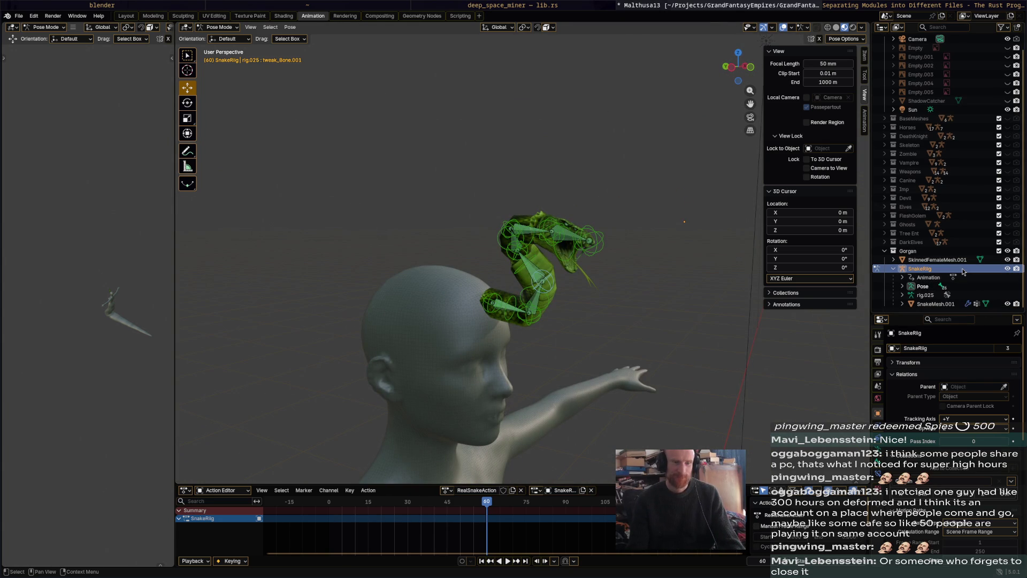
{"action": "mouse_move", "coordinate": [602, 322]}
{"action": "middle_mouse_down"}
{"action": "mouse_move", "coordinate": [646, 294]}
{"action": "mouse_move", "coordinate": [497, 312]}
{"action": "mouse_move", "coordinate": [495, 379]}
{"action": "mouse_move", "coordinate": [478, 340]}
{"action": "mouse_move", "coordinate": [426, 296]}
{"action": "mouse_move", "coordinate": [469, 480]}
{"action": "middle_mouse_up"}
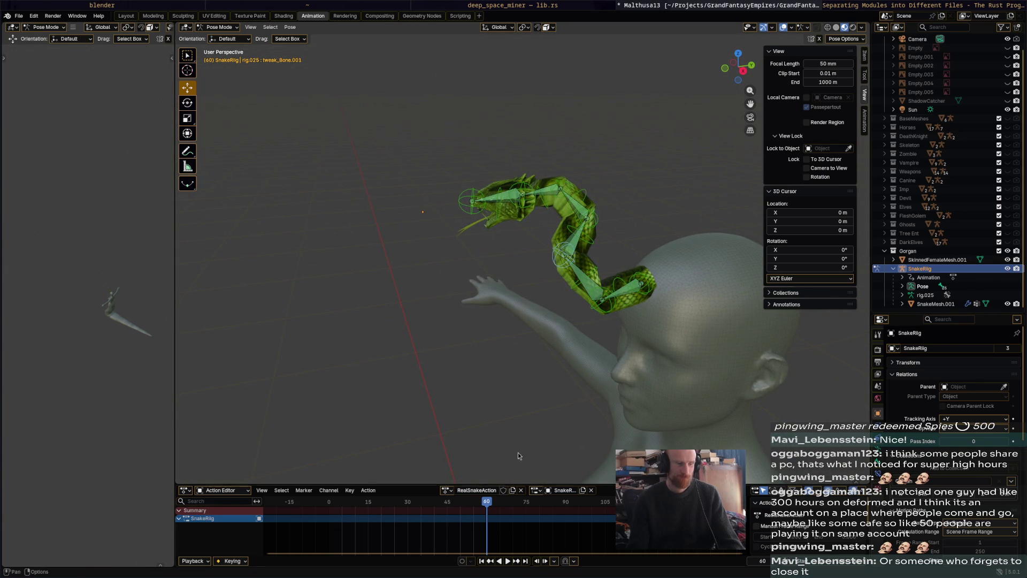
{"action": "mouse_move", "coordinate": [446, 512]}
{"action": "left_mouse_down"}
{"action": "mouse_move", "coordinate": [367, 503]}
{"action": "mouse_move", "coordinate": [437, 503]}
{"action": "left_mouse_up"}
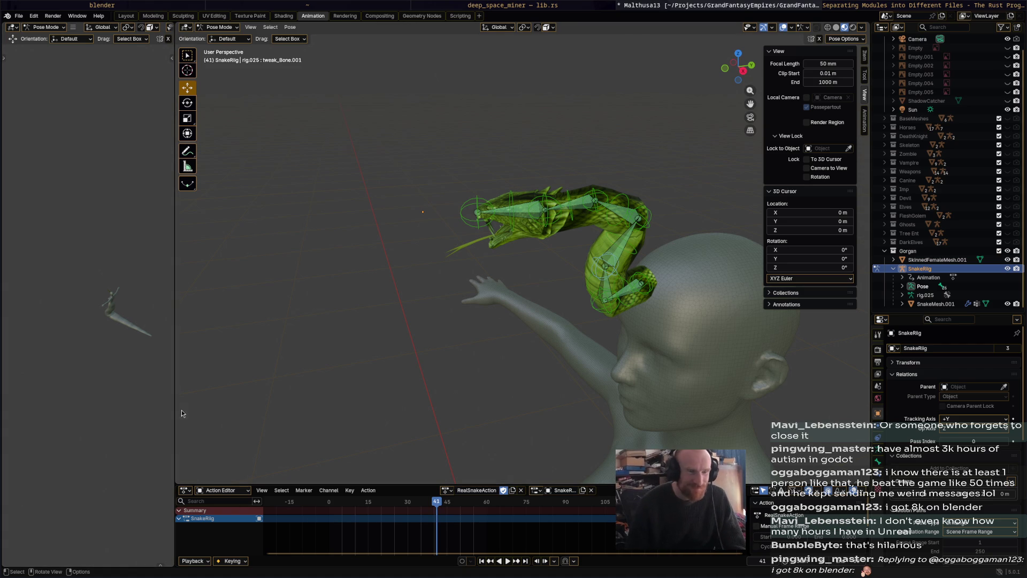
- Select all bones, switch from Pose Mode to Object Mode and clear the selection
{"action": "middle_click_drag", "start_coordinate": [484, 381], "coordinate": [594, 312]}
{"action": "key", "text": "a"}
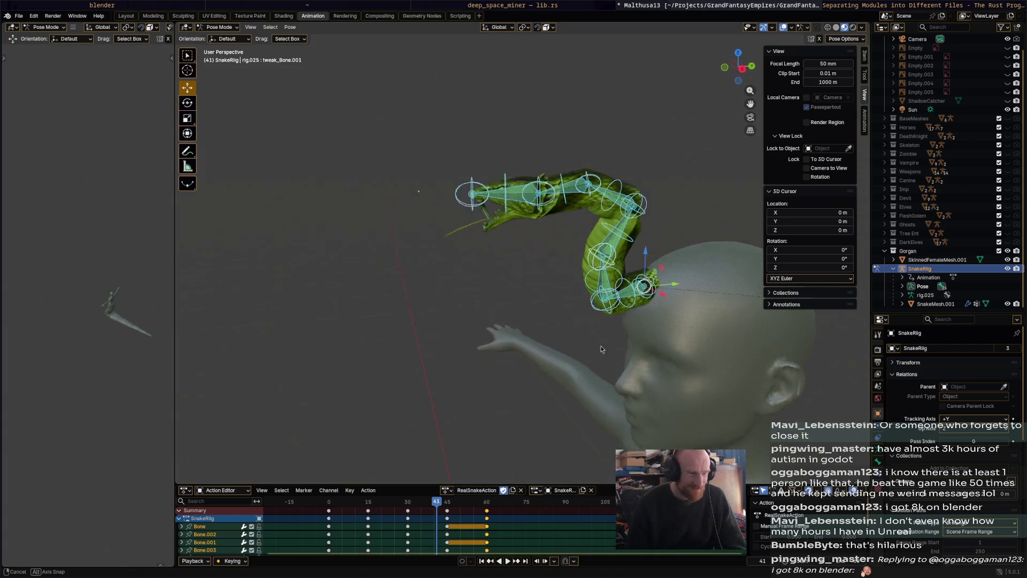
{"action": "mouse_move", "coordinate": [602, 346]}
{"action": "middle_mouse_down"}
{"action": "mouse_move", "coordinate": [642, 374]}
{"action": "mouse_move", "coordinate": [280, 82]}
{"action": "middle_mouse_up"}
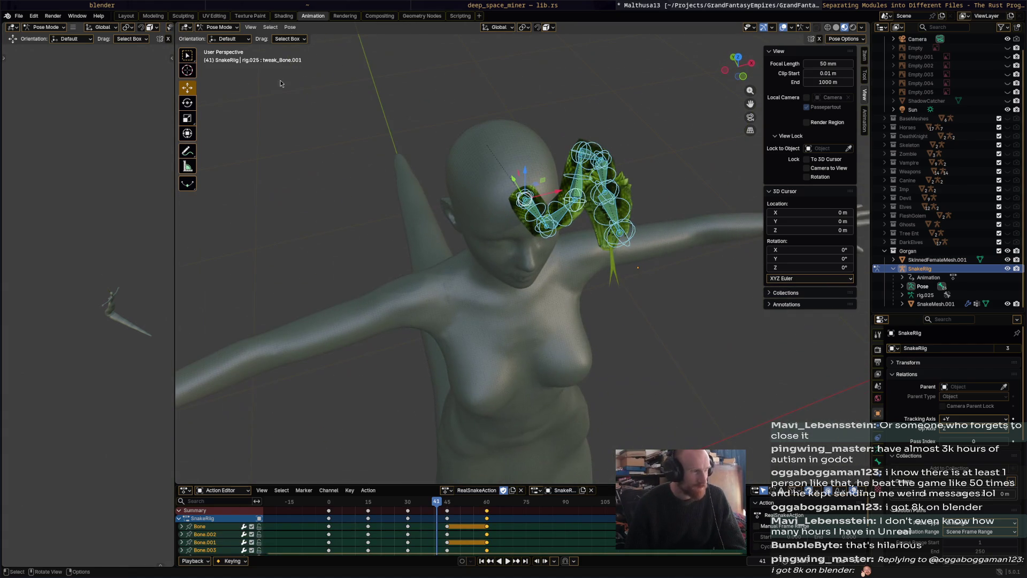
{"action": "left_click", "coordinate": [220, 27]}
{"action": "mouse_move", "coordinate": [514, 250]}
{"action": "middle_mouse_down"}
{"action": "mouse_move", "coordinate": [647, 324]}
{"action": "mouse_move", "coordinate": [673, 300]}
{"action": "mouse_move", "coordinate": [614, 299]}
{"action": "mouse_move", "coordinate": [591, 264]}
{"action": "middle_mouse_up"}
{"action": "left_click", "coordinate": [648, 324]}
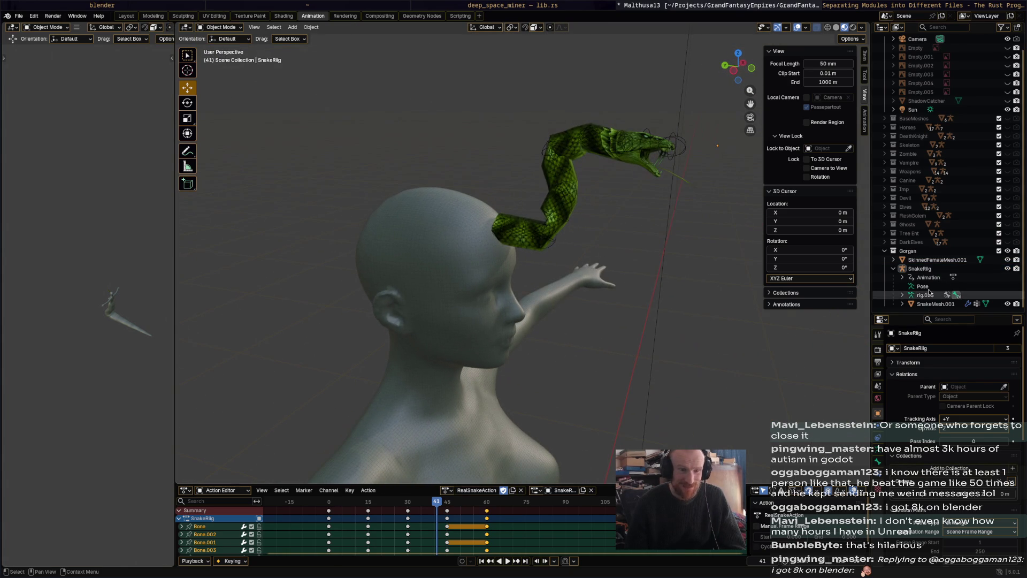
- Select the SnakeRig object together with its snake mesh in the Outliner
{"action": "left_click", "coordinate": [951, 270]}
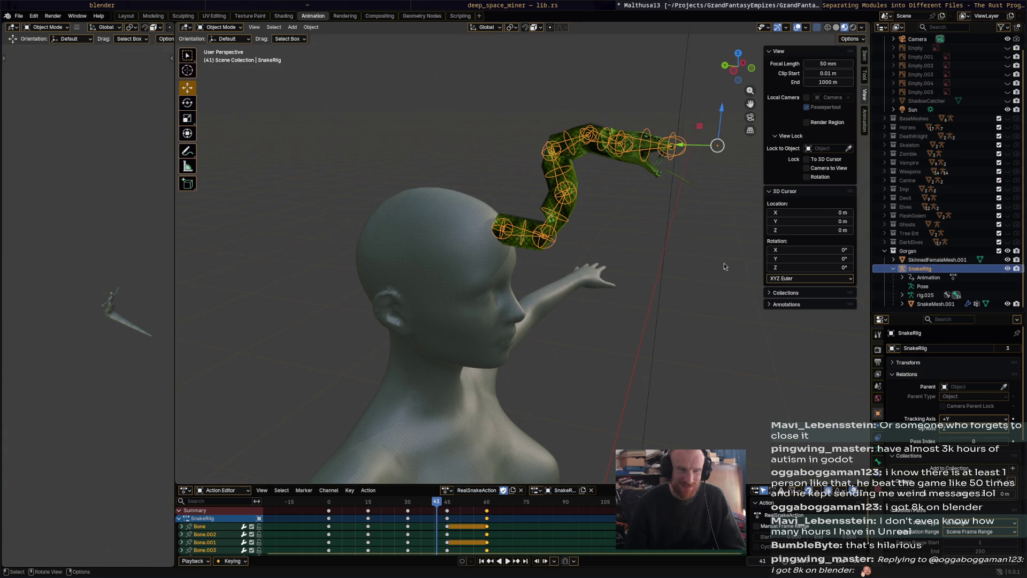
{"action": "scroll", "coordinate": [674, 276], "scroll_direction": "up", "scroll_amount": 2}
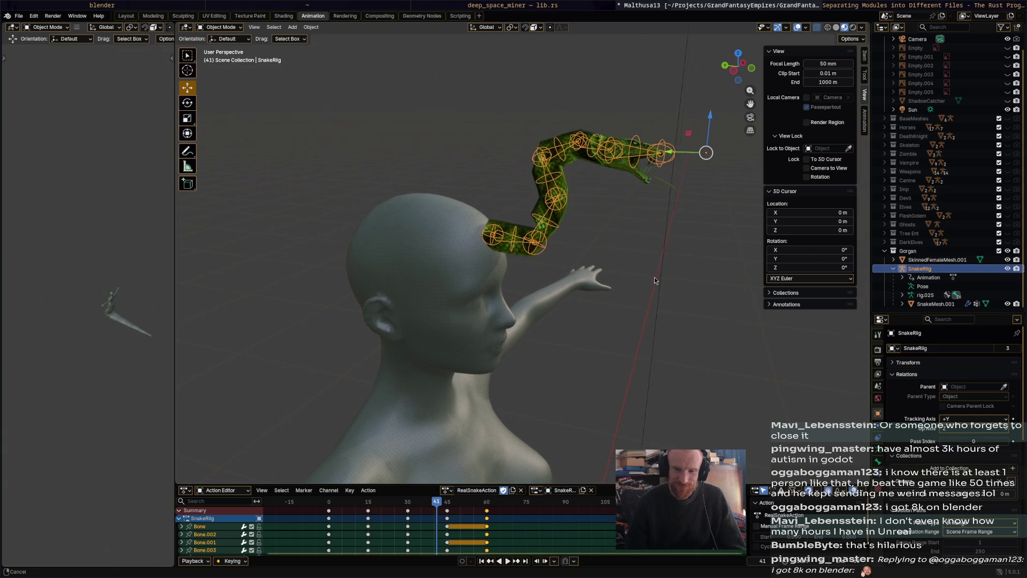
{"action": "mouse_move", "coordinate": [652, 284]}
{"action": "middle_mouse_down"}
{"action": "mouse_move", "coordinate": [624, 291]}
{"action": "mouse_move", "coordinate": [732, 282]}
{"action": "middle_mouse_up"}
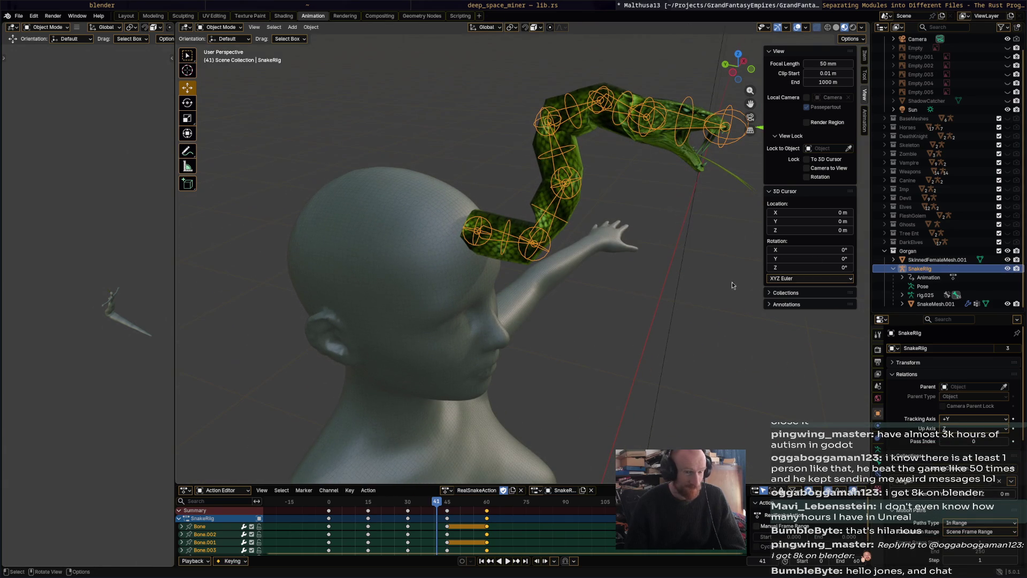
{"action": "left_click", "coordinate": [935, 303], "text": "ctrl"}
- Duplicate the snake rig and mesh, turn the copy about 27° and place it onto the head
{"action": "key", "text": "shift+d"}
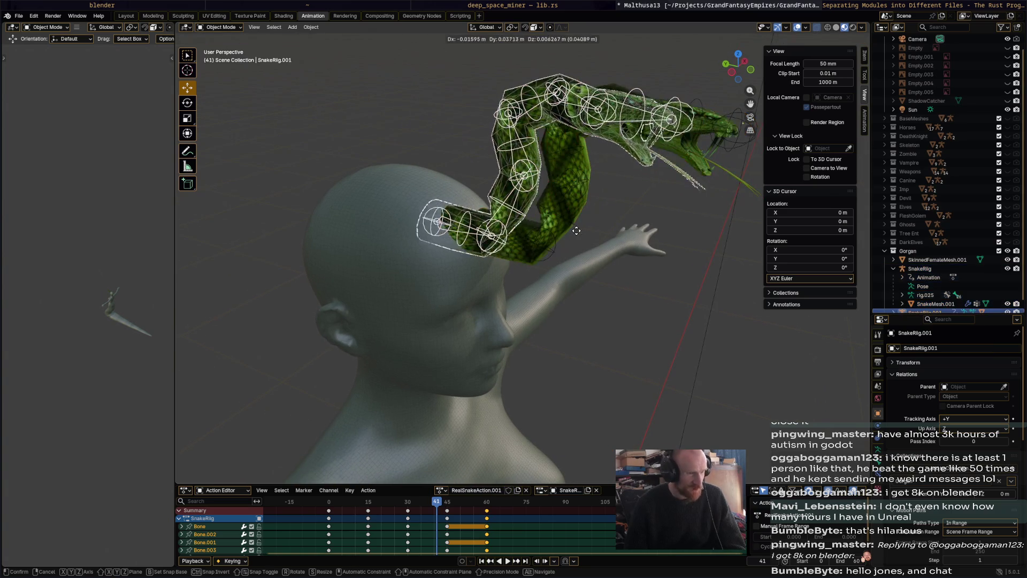
{"action": "left_click", "coordinate": [569, 230]}
{"action": "middle_click_drag", "start_coordinate": [569, 231], "coordinate": [538, 284]}
{"action": "key", "text": "r"}
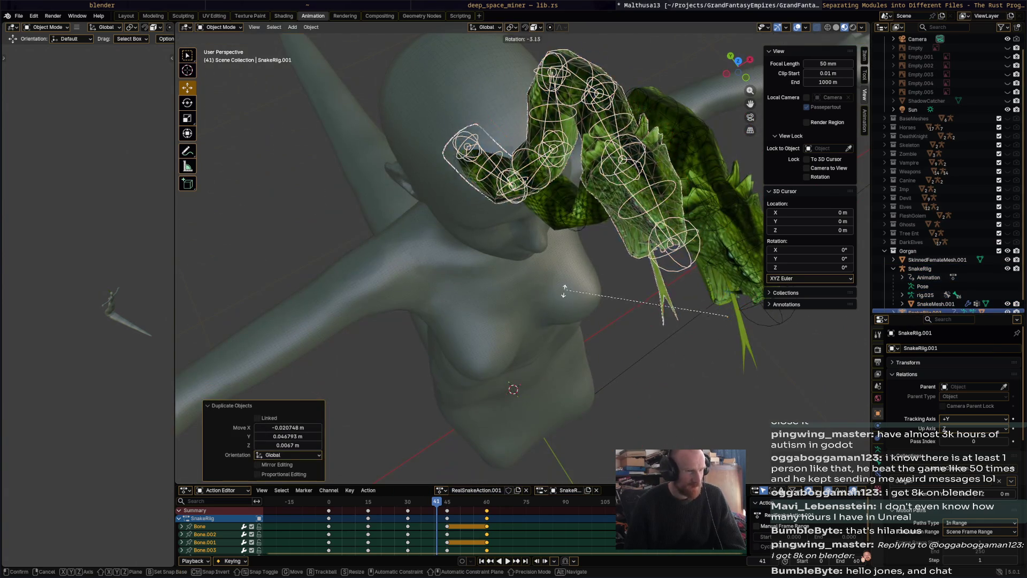
{"action": "left_click", "coordinate": [656, 175]}
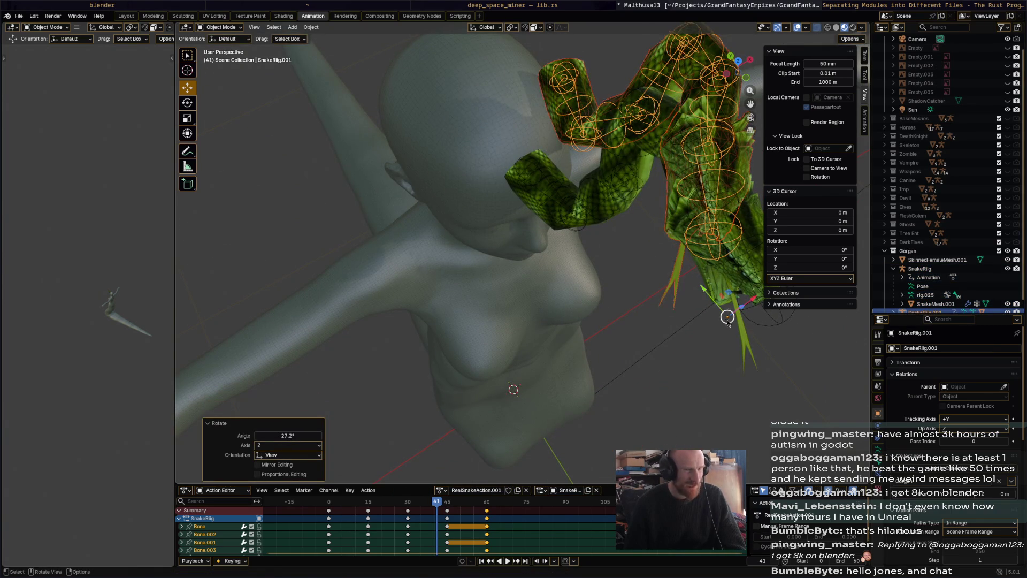
{"action": "key", "text": "g"}
{"action": "left_click", "coordinate": [641, 309]}
- Select the left snake rig and scrub the timeline back to around frame 30
{"action": "mouse_move", "coordinate": [641, 309]}
{"action": "middle_mouse_down"}
{"action": "mouse_move", "coordinate": [641, 243]}
{"action": "mouse_move", "coordinate": [526, 314]}
{"action": "middle_mouse_up"}
{"action": "left_click", "coordinate": [576, 328]}
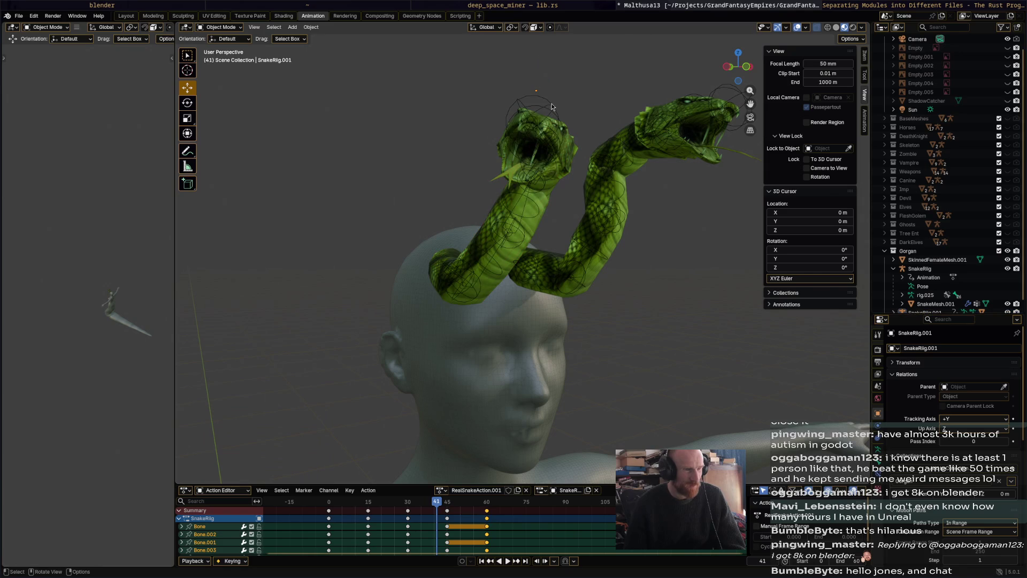
{"action": "left_click", "coordinate": [552, 107]}
{"action": "left_click_drag", "start_coordinate": [444, 505], "coordinate": [423, 511]}
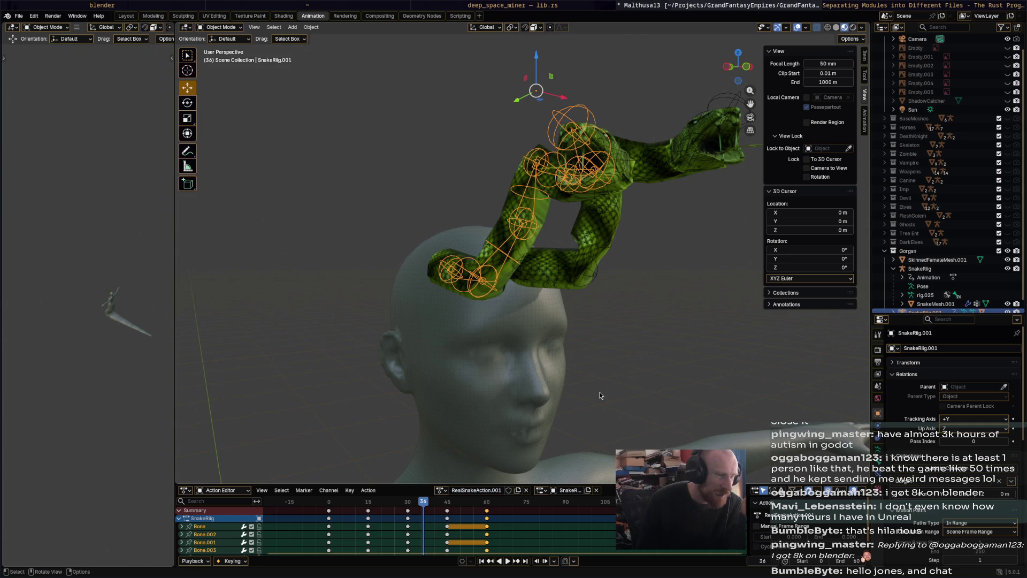
{"action": "key", "text": "space"}
{"action": "left_click_drag", "start_coordinate": [358, 514], "coordinate": [406, 511]}
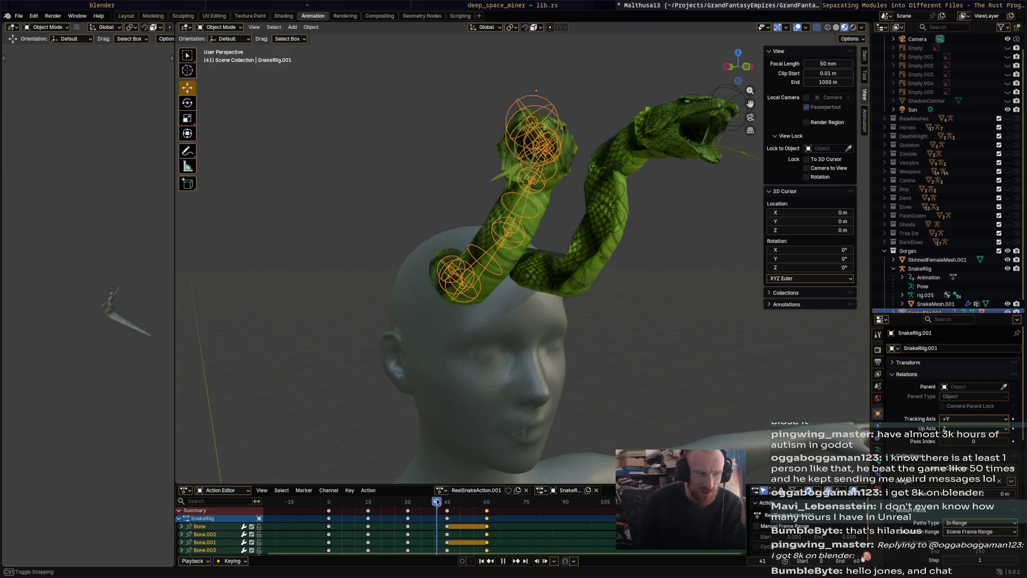
{"action": "left_click", "coordinate": [472, 501]}
{"action": "mouse_move", "coordinate": [472, 501]}
{"action": "left_mouse_down"}
{"action": "mouse_move", "coordinate": [485, 501]}
{"action": "mouse_move", "coordinate": [338, 506]}
{"action": "mouse_move", "coordinate": [429, 502]}
{"action": "left_mouse_up"}
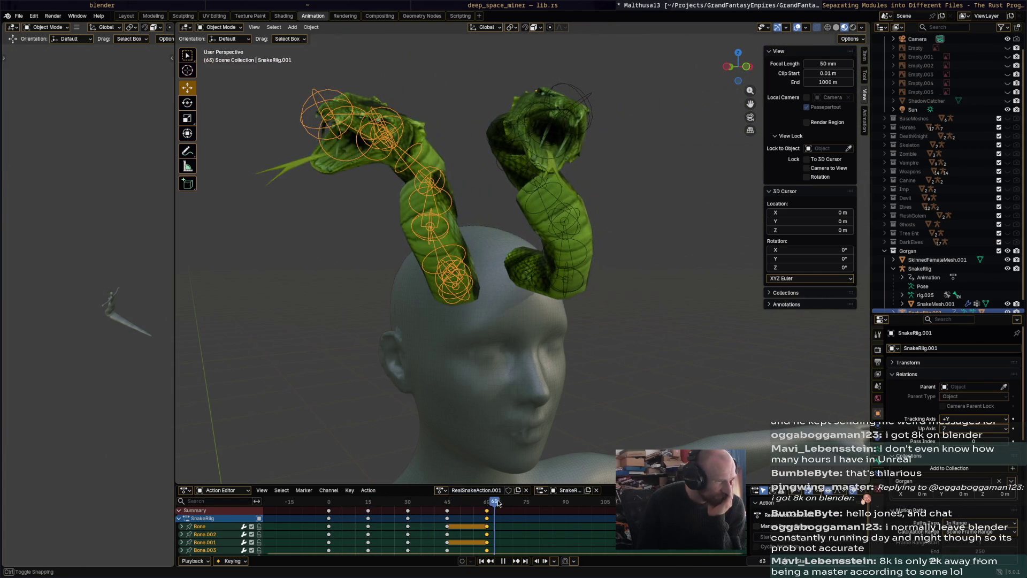
{"action": "mouse_move", "coordinate": [430, 502]}
{"action": "left_mouse_down"}
{"action": "mouse_move", "coordinate": [460, 508]}
{"action": "mouse_move", "coordinate": [378, 505]}
{"action": "left_mouse_up"}
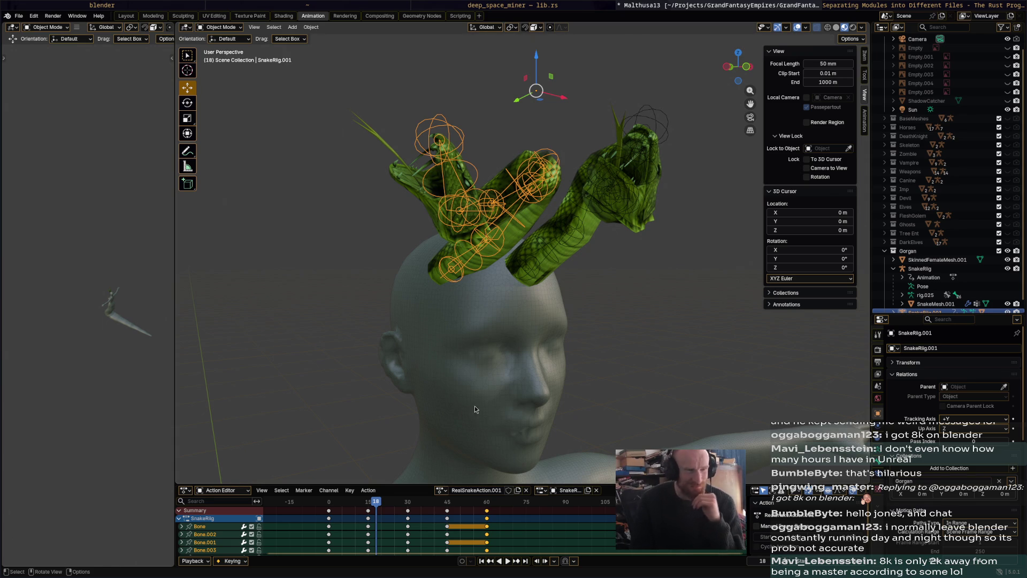
{"action": "left_click_drag", "start_coordinate": [416, 504], "coordinate": [346, 505]}
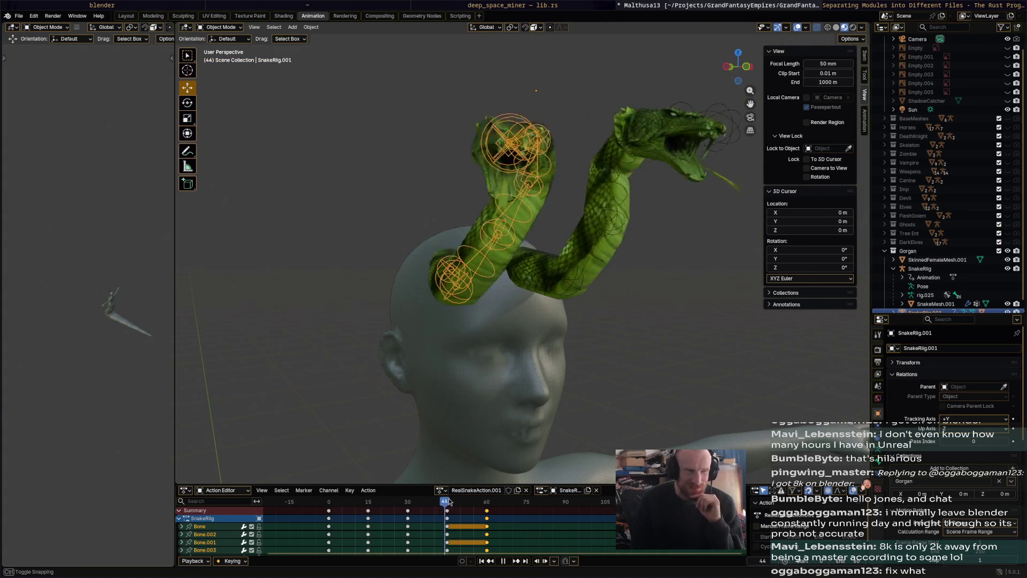
{"action": "mouse_move", "coordinate": [346, 504]}
{"action": "left_mouse_down"}
{"action": "mouse_move", "coordinate": [431, 504]}
{"action": "mouse_move", "coordinate": [367, 502]}
{"action": "mouse_move", "coordinate": [406, 503]}
{"action": "left_mouse_up"}
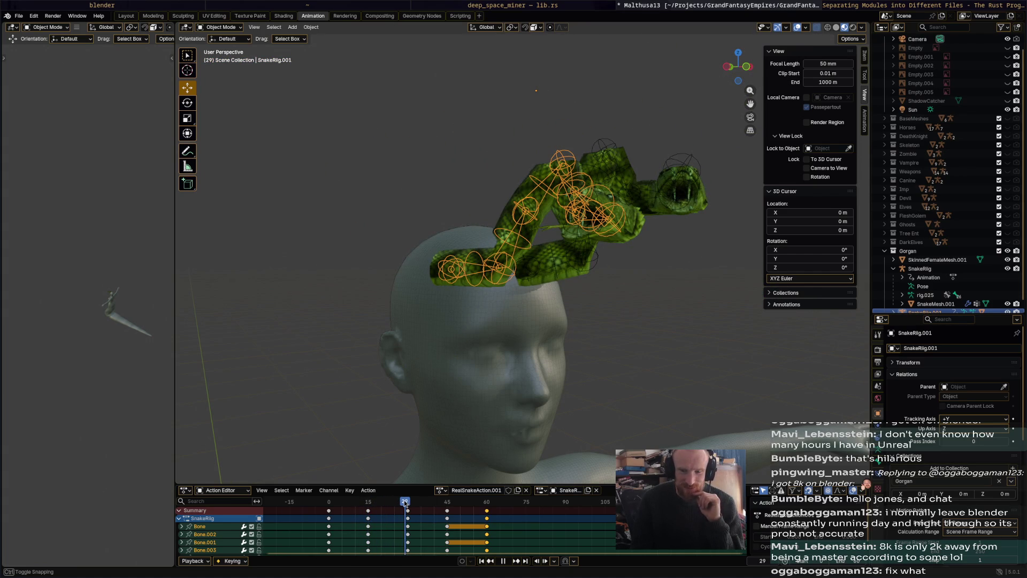
{"action": "mouse_move", "coordinate": [407, 503]}
{"action": "left_mouse_down"}
{"action": "mouse_move", "coordinate": [354, 505]}
{"action": "mouse_move", "coordinate": [428, 507]}
{"action": "mouse_move", "coordinate": [395, 511]}
{"action": "left_mouse_up"}
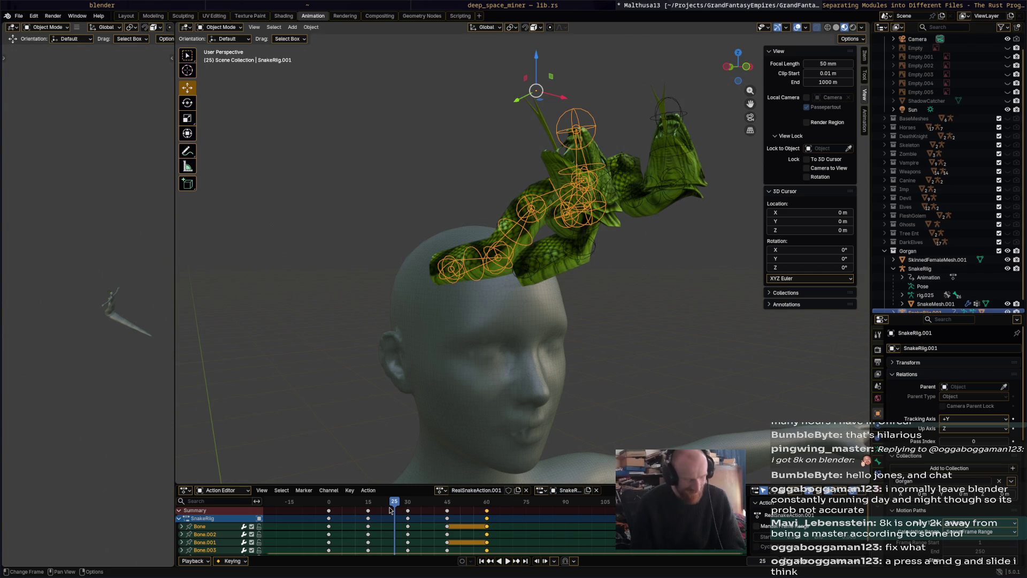
- Select everything, cancel an accidental move and keep only SnakeRig.001 selected
{"action": "key", "text": "a"}
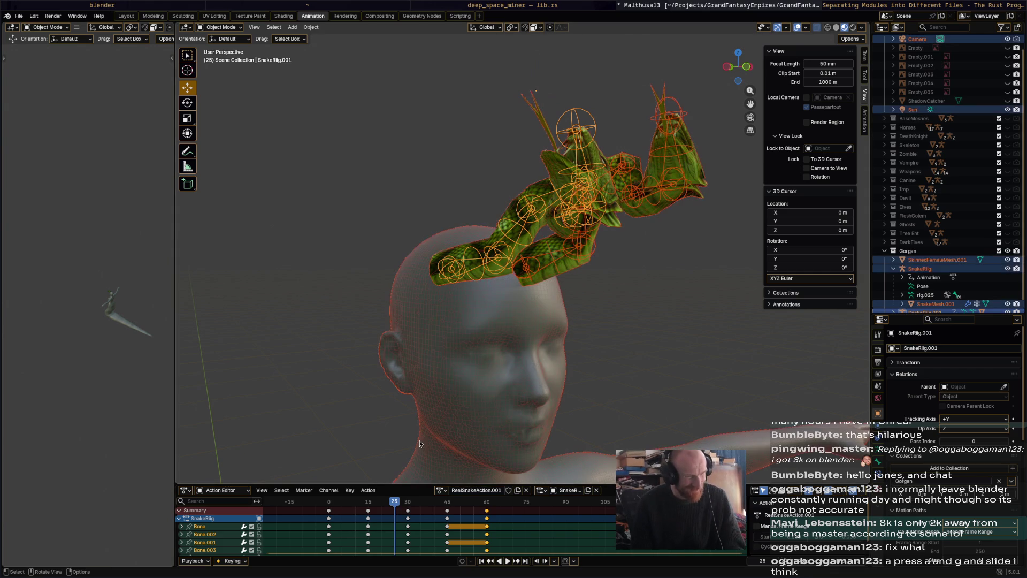
{"action": "key", "text": "g"}
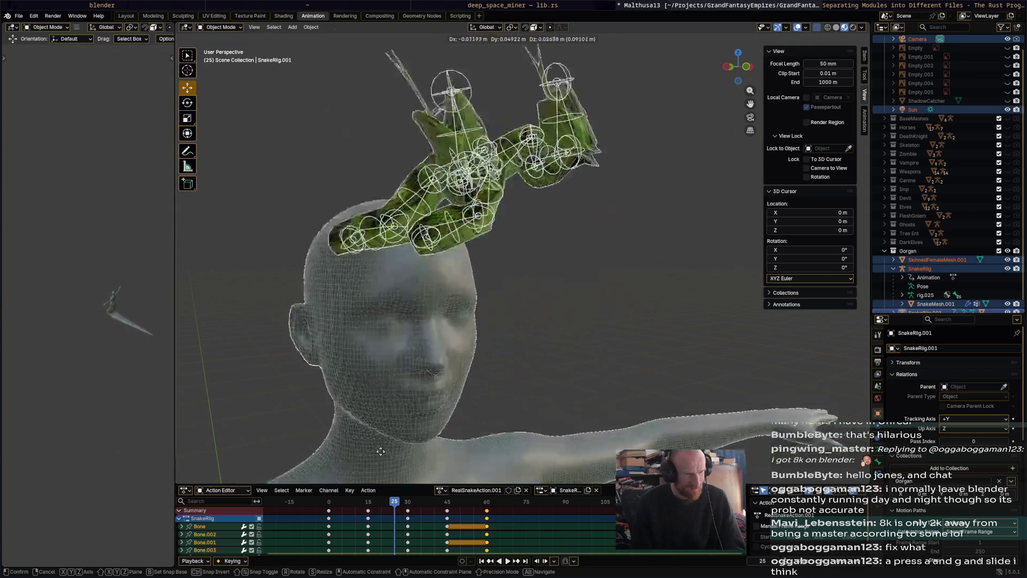
{"action": "left_click", "coordinate": [496, 398]}
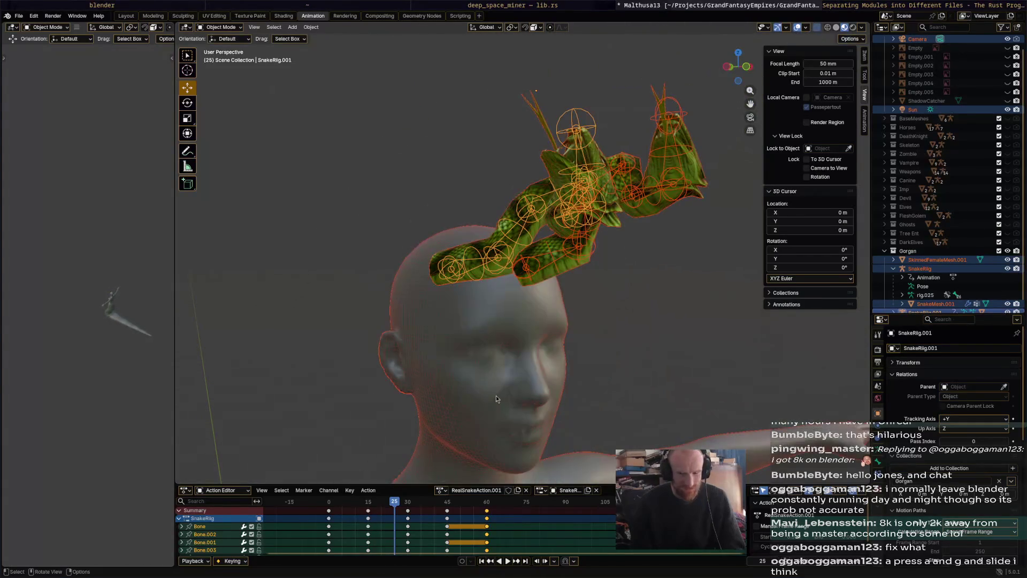
{"action": "left_click", "coordinate": [497, 396]}
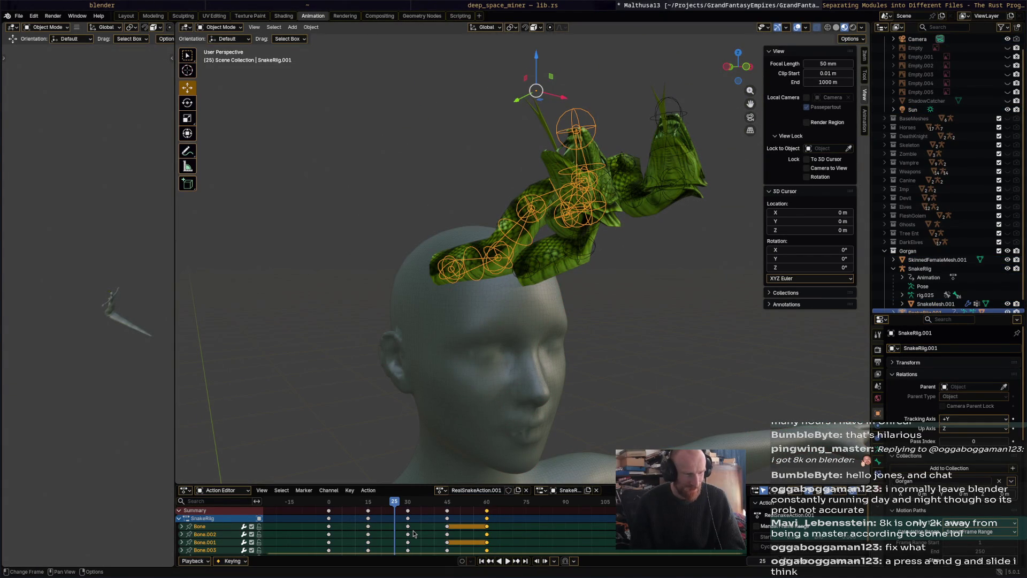
- Slide SnakeRig.001's keyframes about 14 frames earlier in the Action Editor, then deselect it
{"action": "key", "text": "g"}
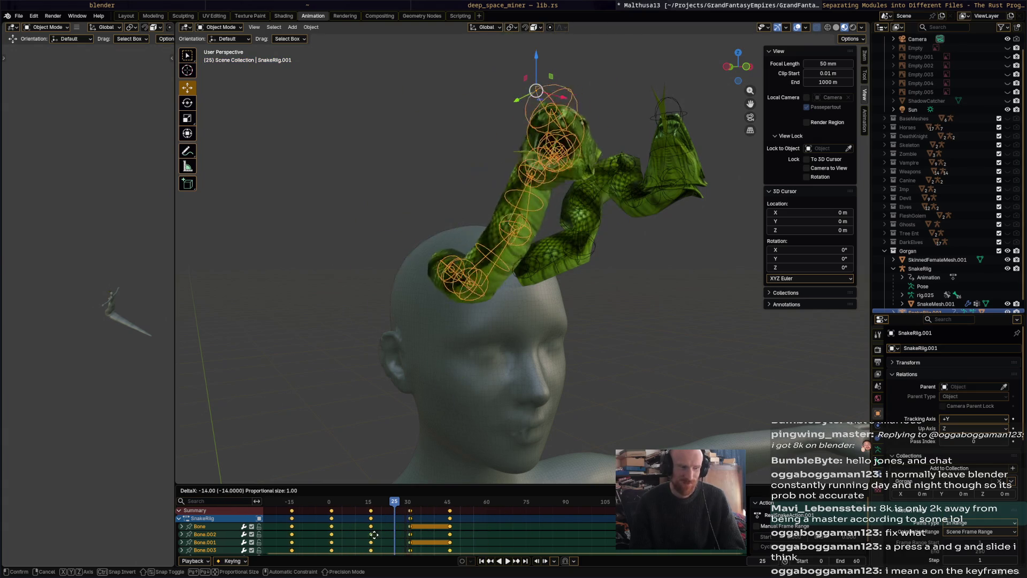
{"action": "left_click", "coordinate": [366, 534]}
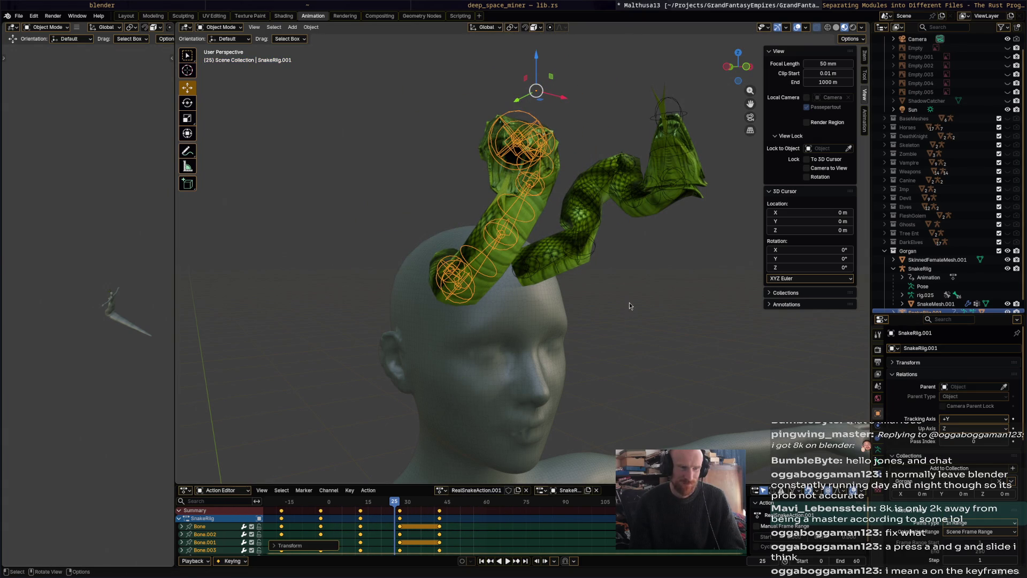
{"action": "left_click", "coordinate": [654, 208]}
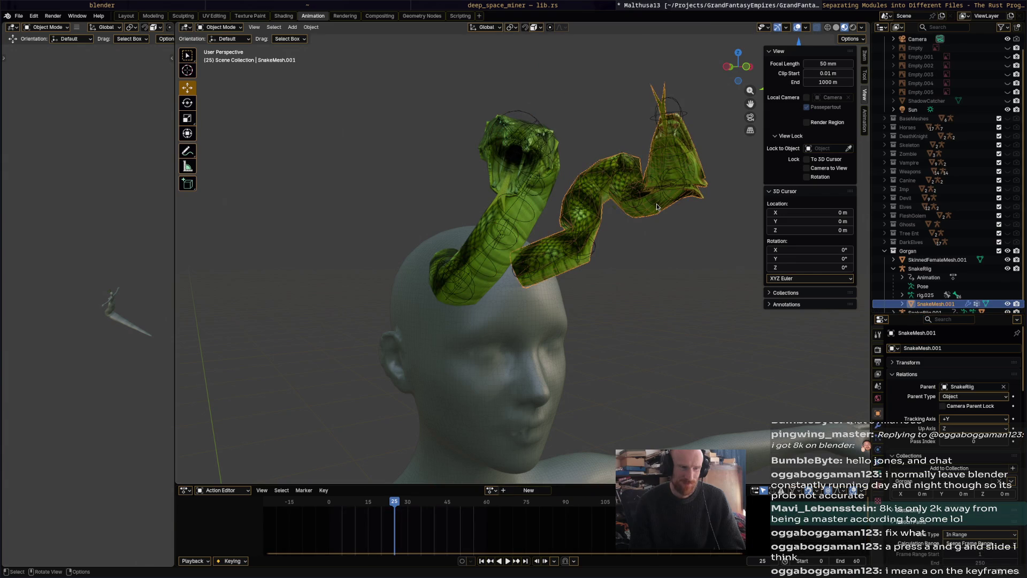
- Preview both snakes around frame 52, then select the original SnakeRig with its mesh
{"action": "left_click", "coordinate": [642, 224]}
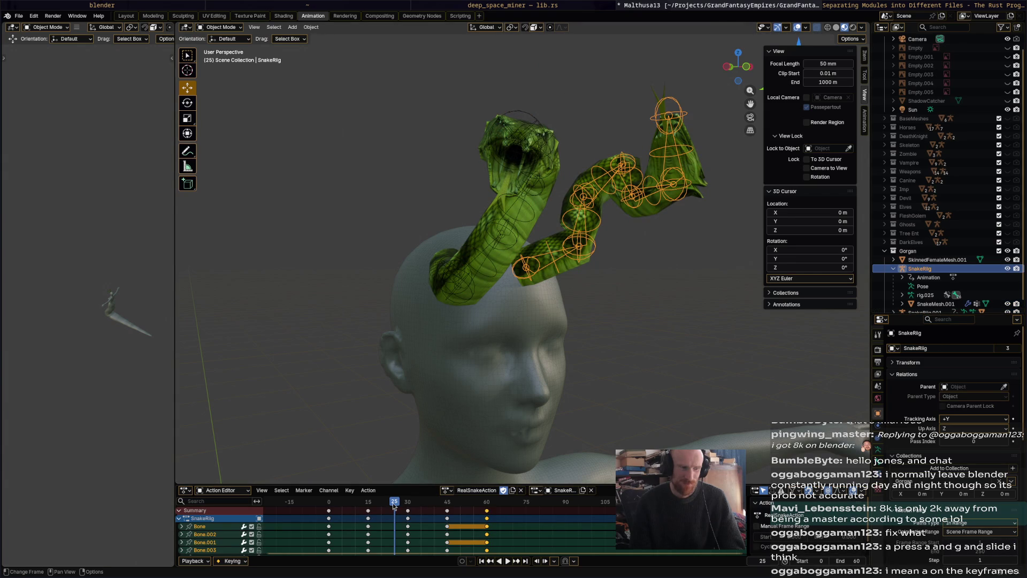
{"action": "mouse_move", "coordinate": [401, 505]}
{"action": "left_mouse_down"}
{"action": "mouse_move", "coordinate": [465, 504]}
{"action": "mouse_move", "coordinate": [395, 506]}
{"action": "left_mouse_up"}
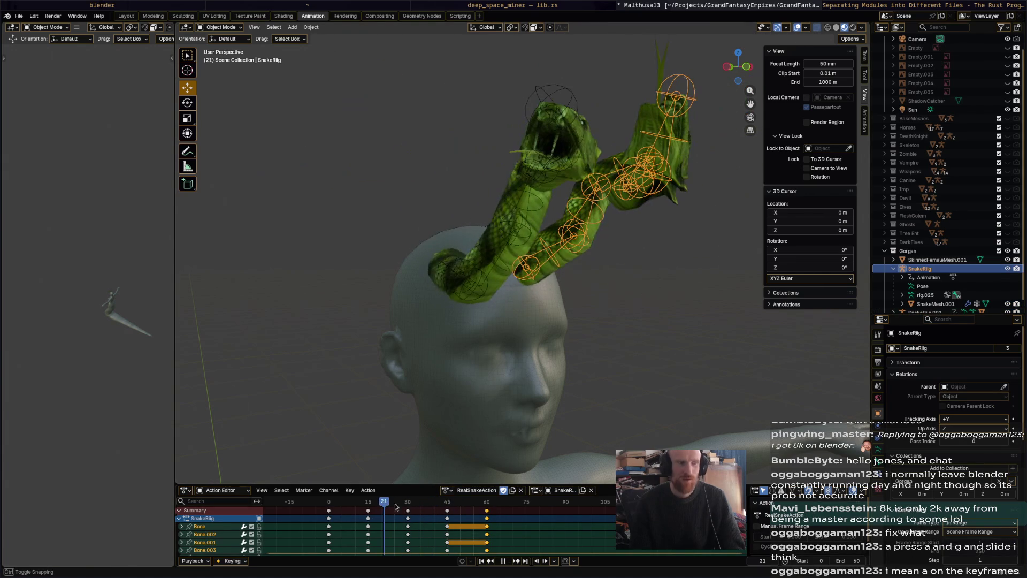
{"action": "left_click", "coordinate": [507, 266]}
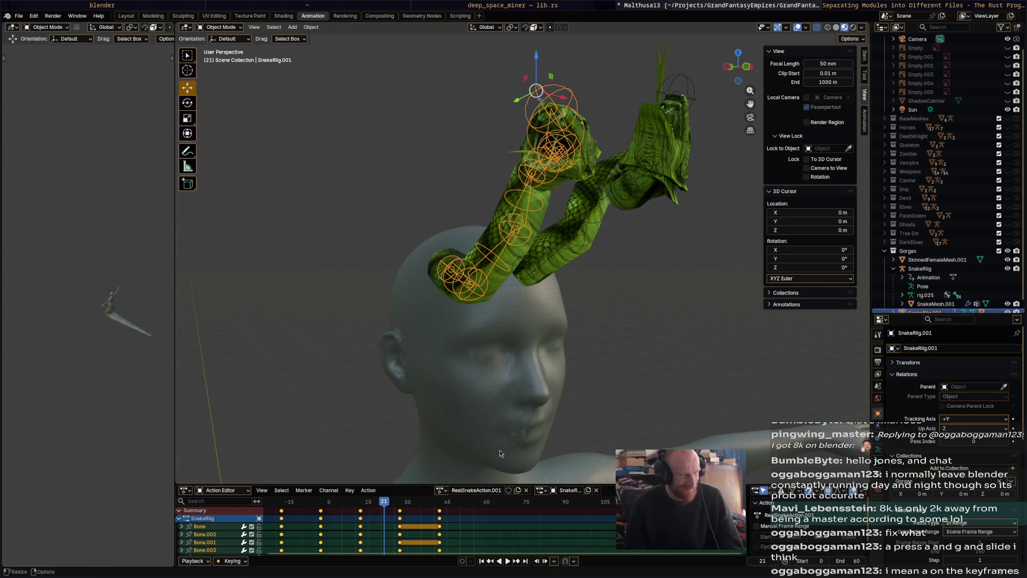
{"action": "mouse_move", "coordinate": [500, 451]}
{"action": "middle_mouse_down"}
{"action": "mouse_move", "coordinate": [507, 415]}
{"action": "mouse_move", "coordinate": [510, 426]}
{"action": "mouse_move", "coordinate": [639, 259]}
{"action": "mouse_move", "coordinate": [541, 303]}
{"action": "mouse_move", "coordinate": [611, 295]}
{"action": "mouse_move", "coordinate": [593, 290]}
{"action": "mouse_move", "coordinate": [612, 311]}
{"action": "mouse_move", "coordinate": [599, 332]}
{"action": "middle_mouse_up"}
{"action": "left_click", "coordinate": [610, 236]}
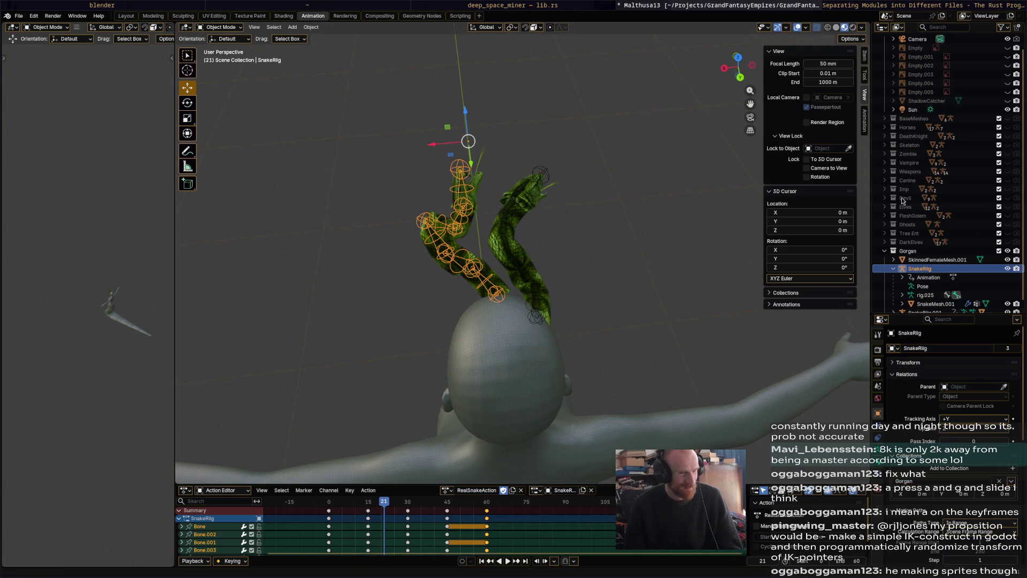
{"action": "scroll", "coordinate": [940, 287], "scroll_direction": "down", "scroll_amount": 1}
{"action": "left_click", "coordinate": [933, 294], "text": "shift"}
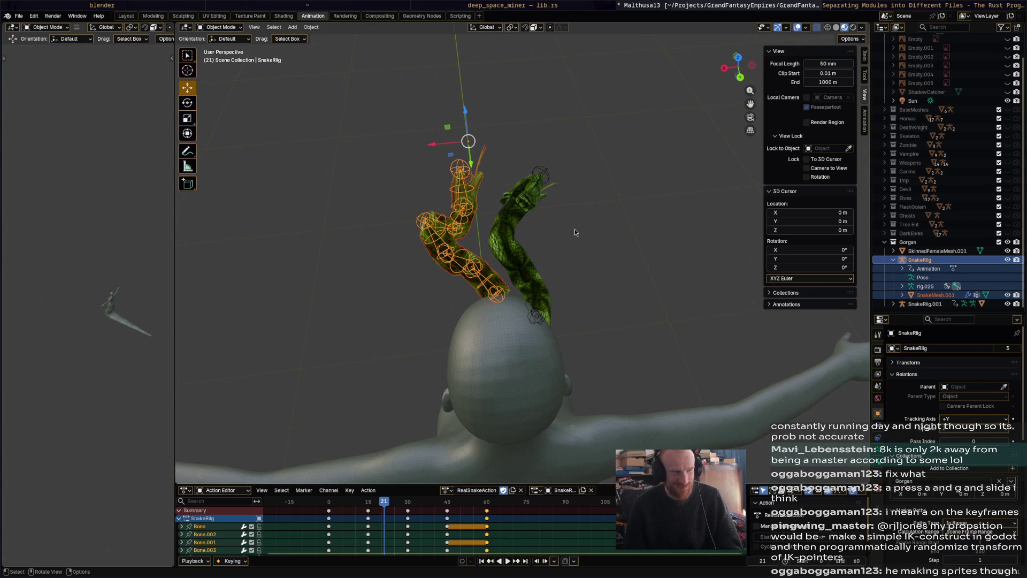
- Duplicate the rig as a third snake, rotate it and shift it up and left on the head
{"action": "key", "text": "shift+d"}
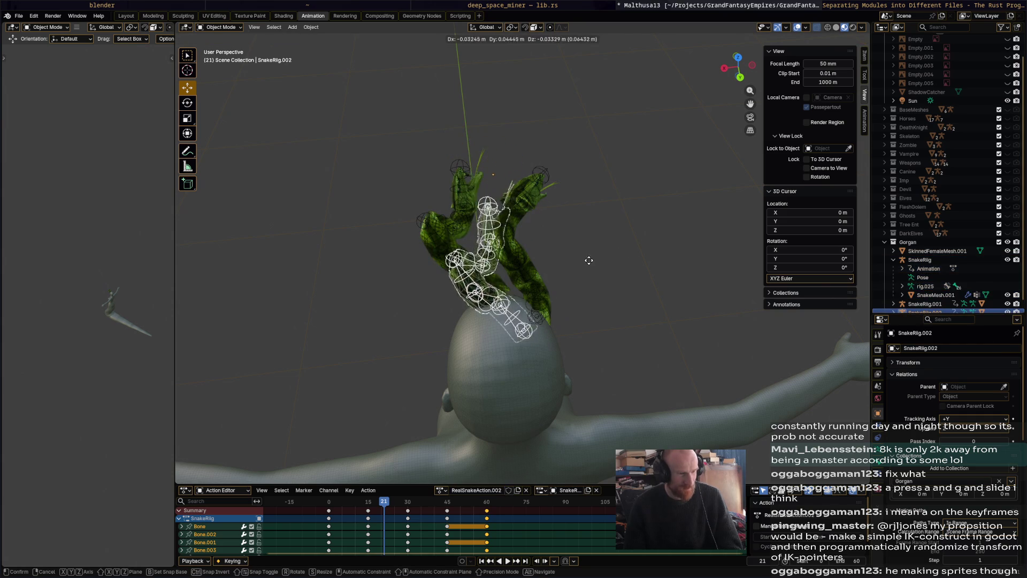
{"action": "left_click", "coordinate": [585, 250]}
{"action": "middle_click_drag", "start_coordinate": [585, 250], "coordinate": [460, 199]}
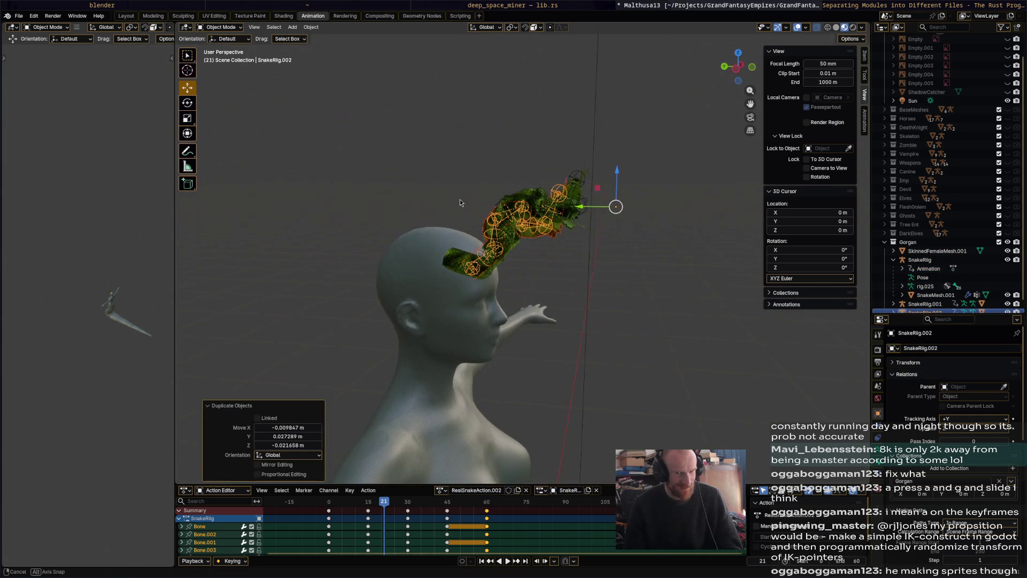
{"action": "key", "text": "r"}
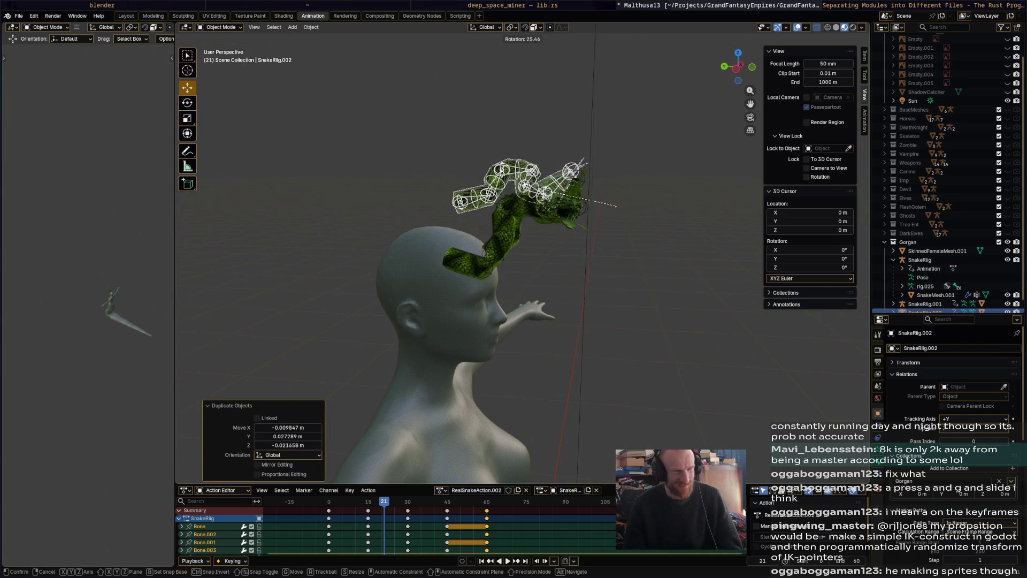
{"action": "left_click", "coordinate": [535, 258]}
{"action": "left_click", "coordinate": [533, 241]}
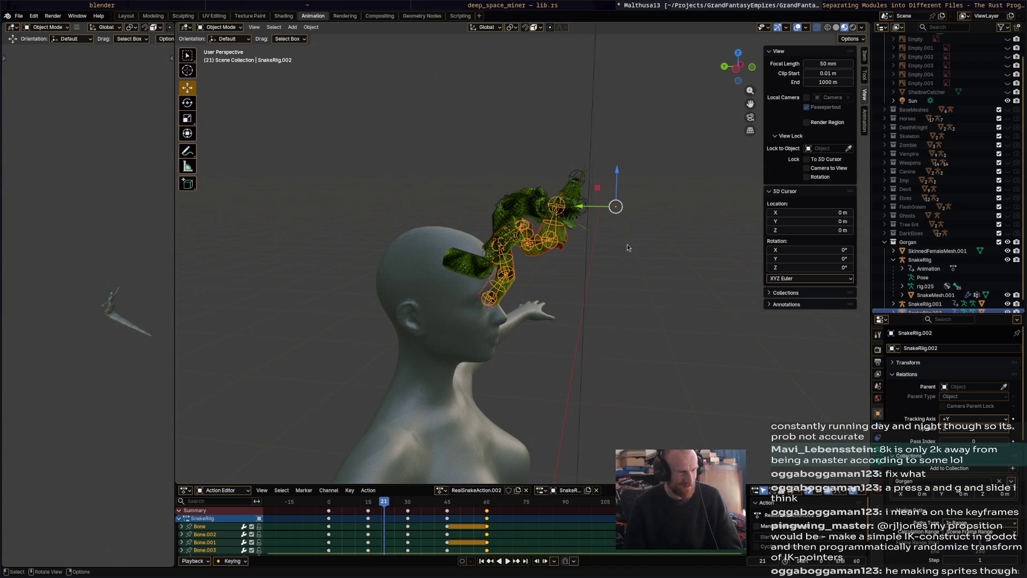
{"action": "left_click_drag", "start_coordinate": [616, 206], "coordinate": [594, 146]}
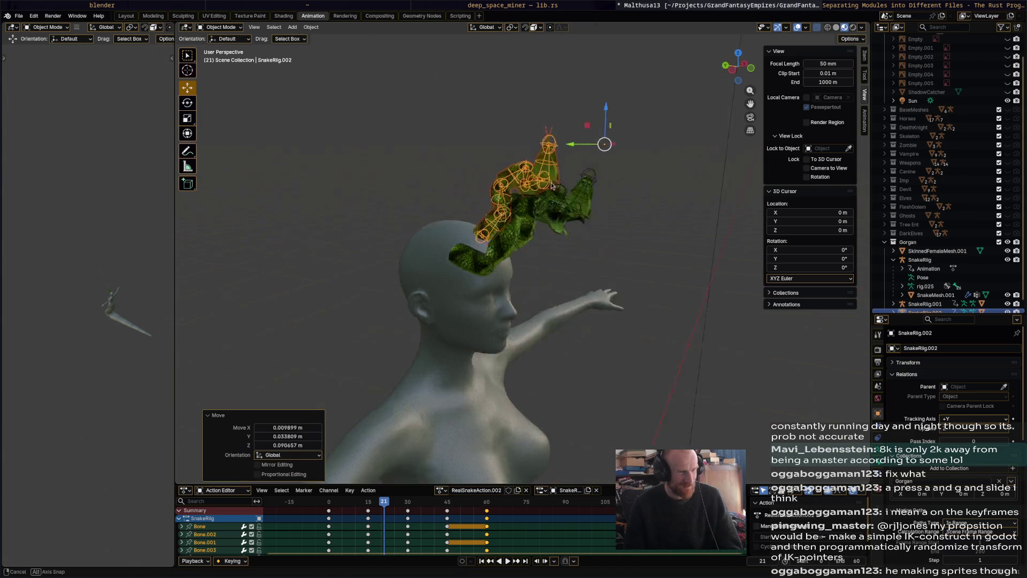
- Turn the third snake again, lift it higher above the head and save Malthusa13
{"action": "middle_click_drag", "start_coordinate": [594, 145], "coordinate": [498, 184]}
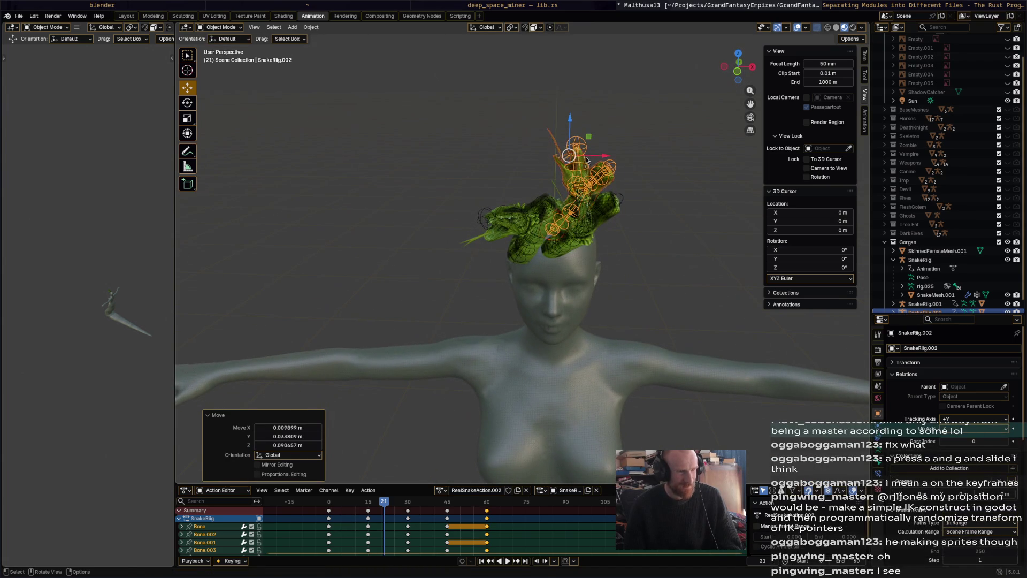
{"action": "key", "text": "r"}
{"action": "key", "text": "Escape"}
{"action": "key", "text": "r"}
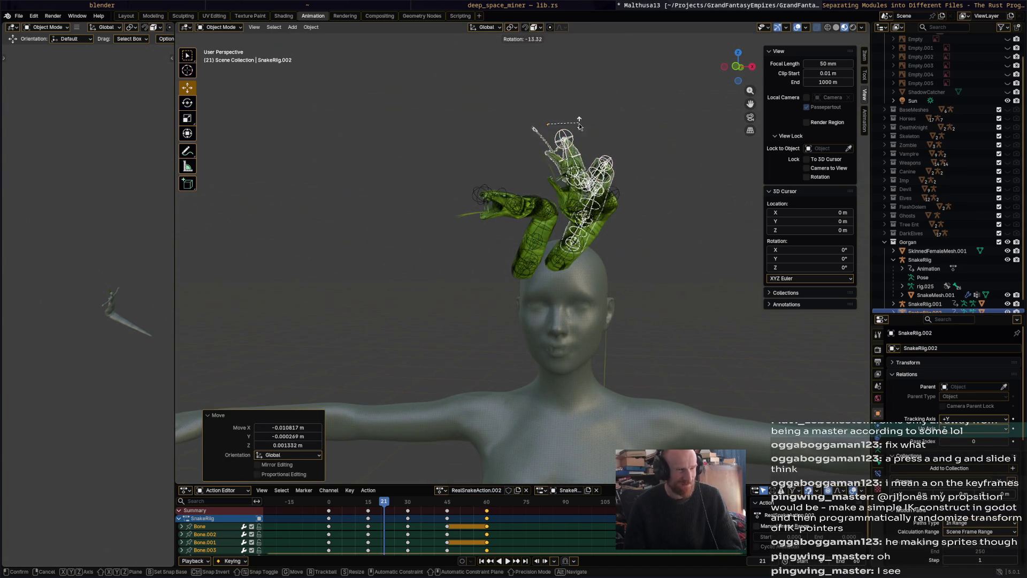
{"action": "left_click", "coordinate": [554, 121]}
{"action": "left_click_drag", "start_coordinate": [546, 121], "coordinate": [522, 128]}
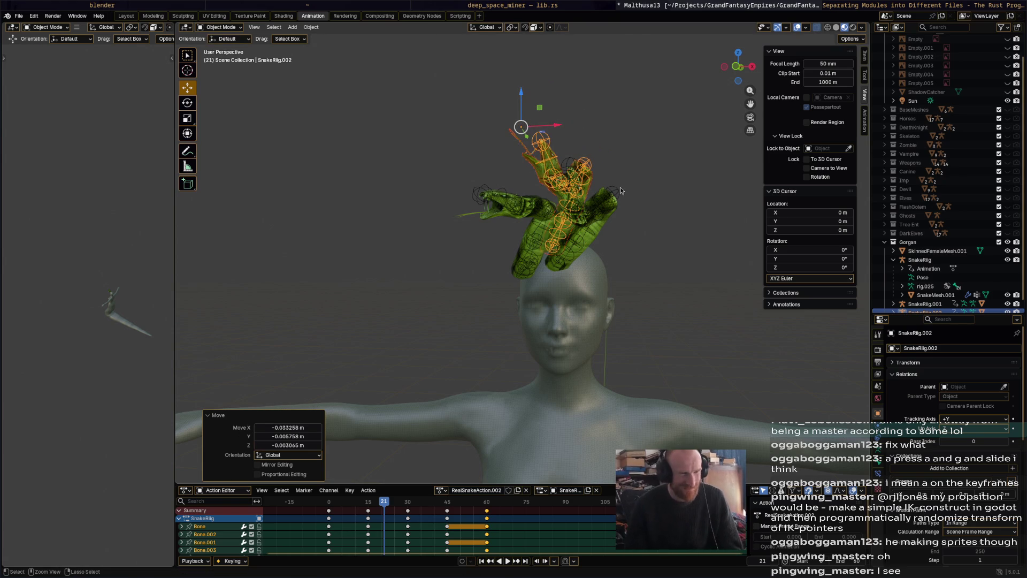
{"action": "key", "text": "ctrl+s"}
{"action": "key", "text": "super+e"}
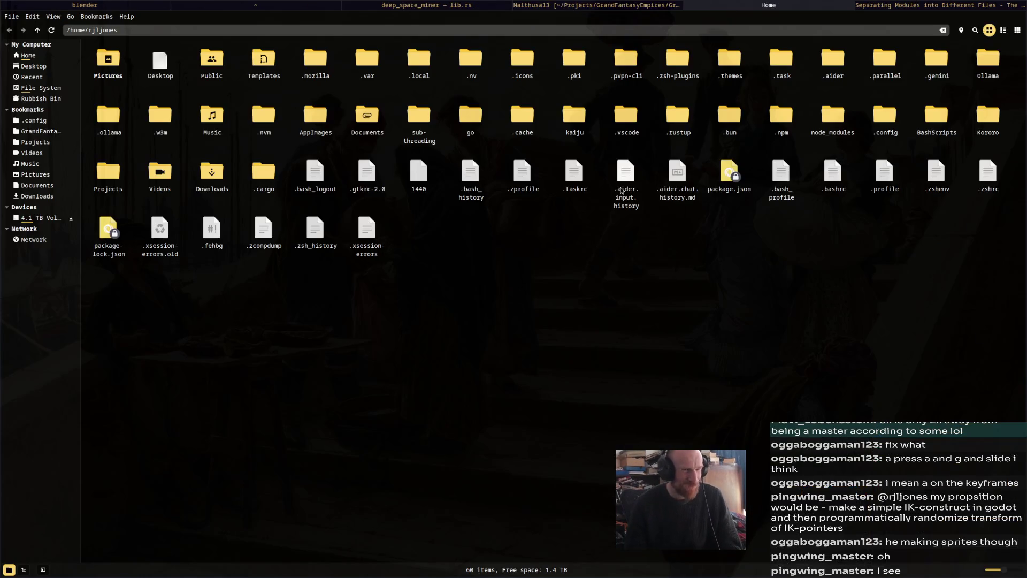
{"action": "left_click", "coordinate": [38, 132]}
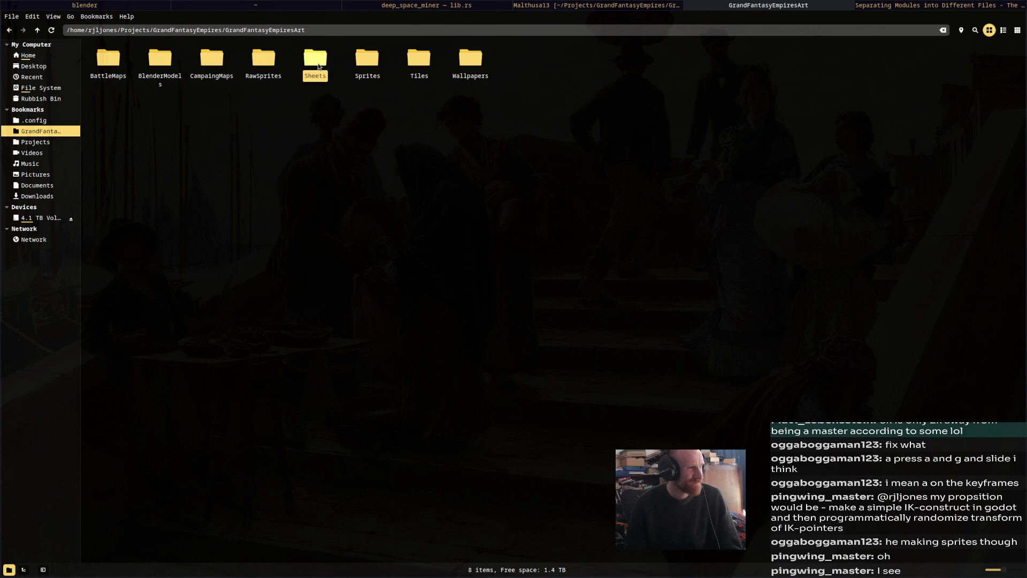
{"action": "double_click", "coordinate": [319, 67]}
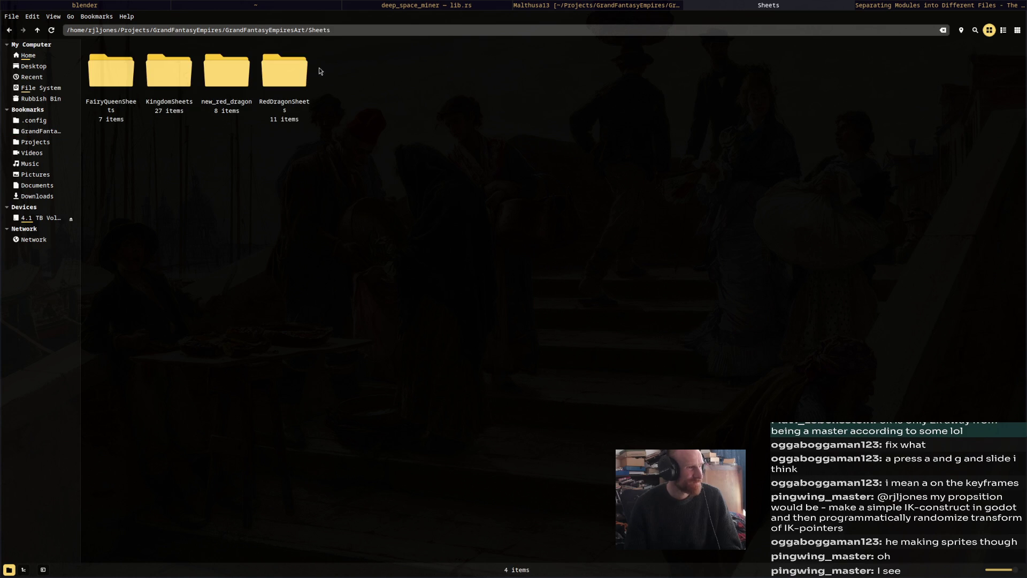
{"action": "double_click", "coordinate": [290, 84]}
{"action": "double_click", "coordinate": [270, 73]}
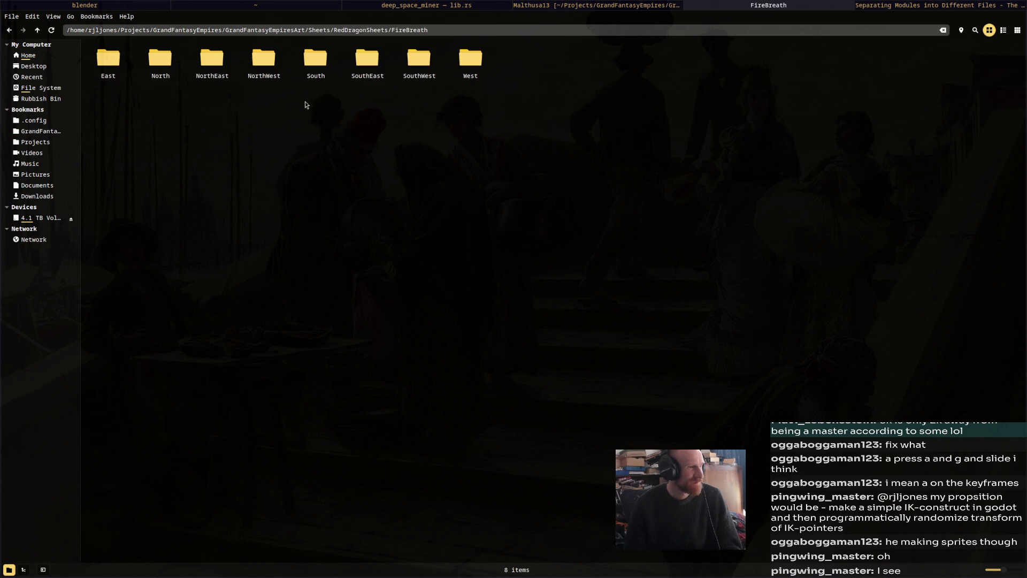
{"action": "double_click", "coordinate": [259, 69]}
{"action": "double_click", "coordinate": [119, 72]}
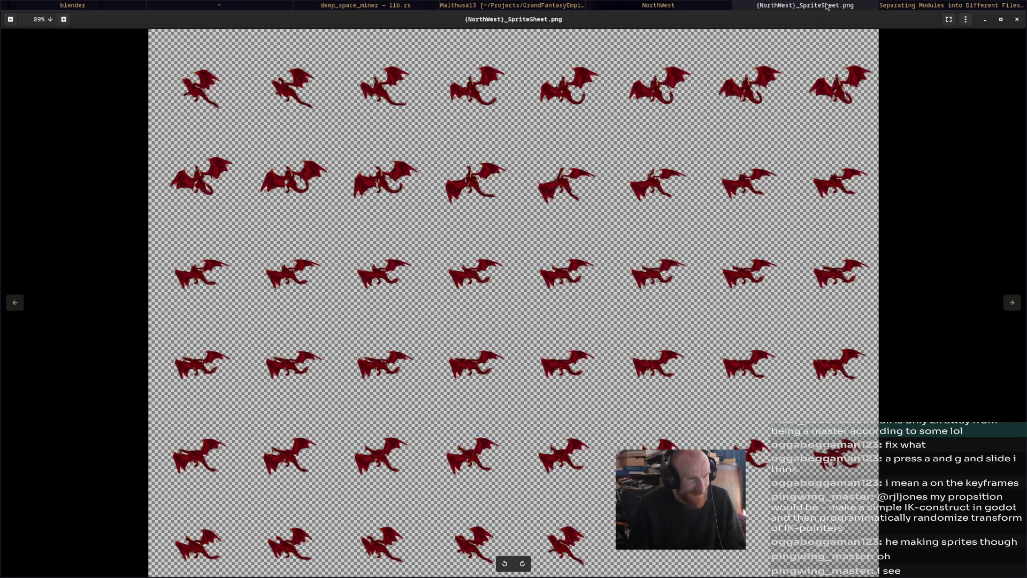
{"action": "key", "text": "Escape"}
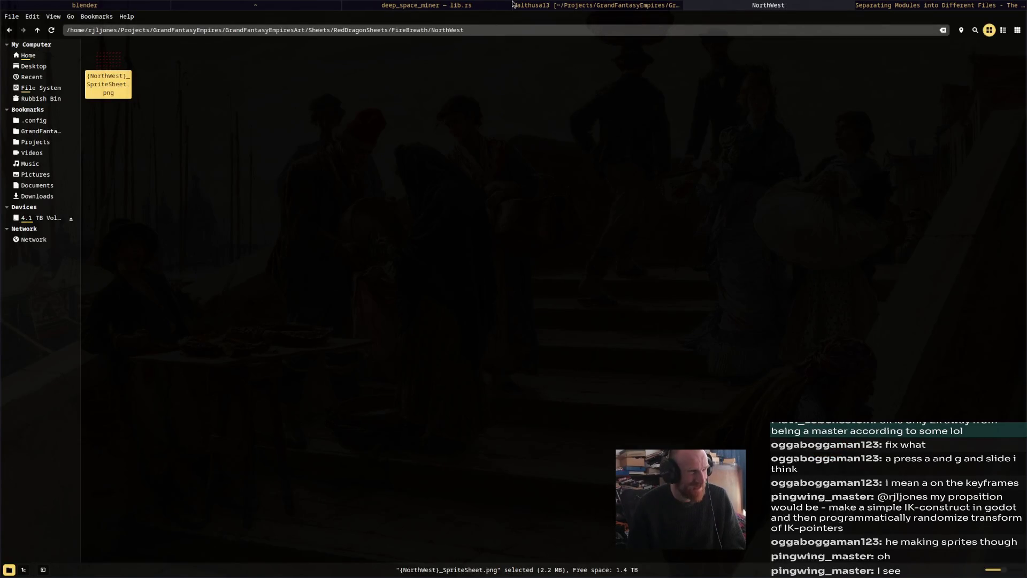
{"action": "left_click", "coordinate": [504, 5]}
- Return to Blender and duplicate SnakeRig.002 as a fourth snake on the head
{"action": "left_click", "coordinate": [615, 5]}
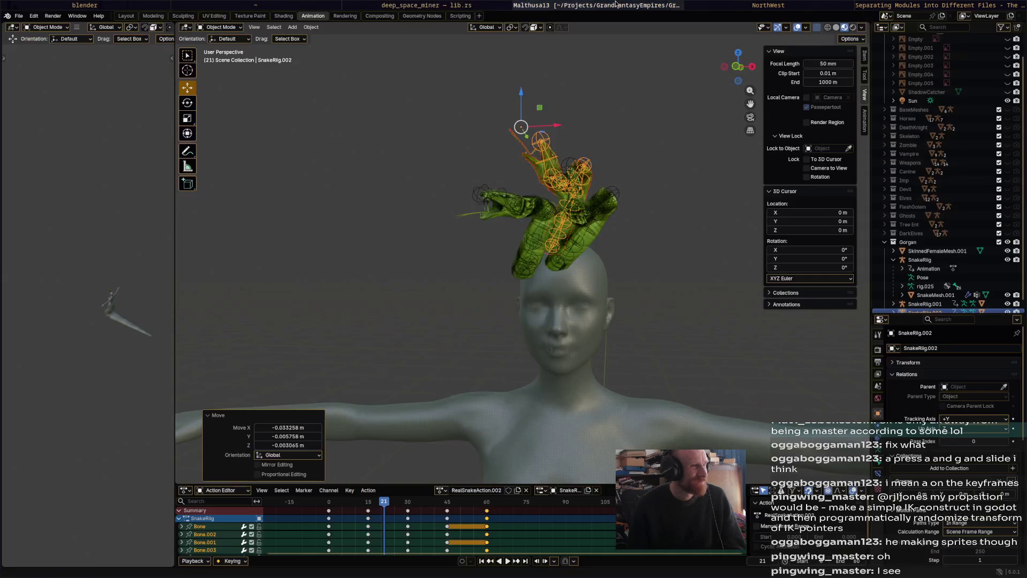
{"action": "middle_click_drag", "start_coordinate": [574, 216], "coordinate": [495, 310]}
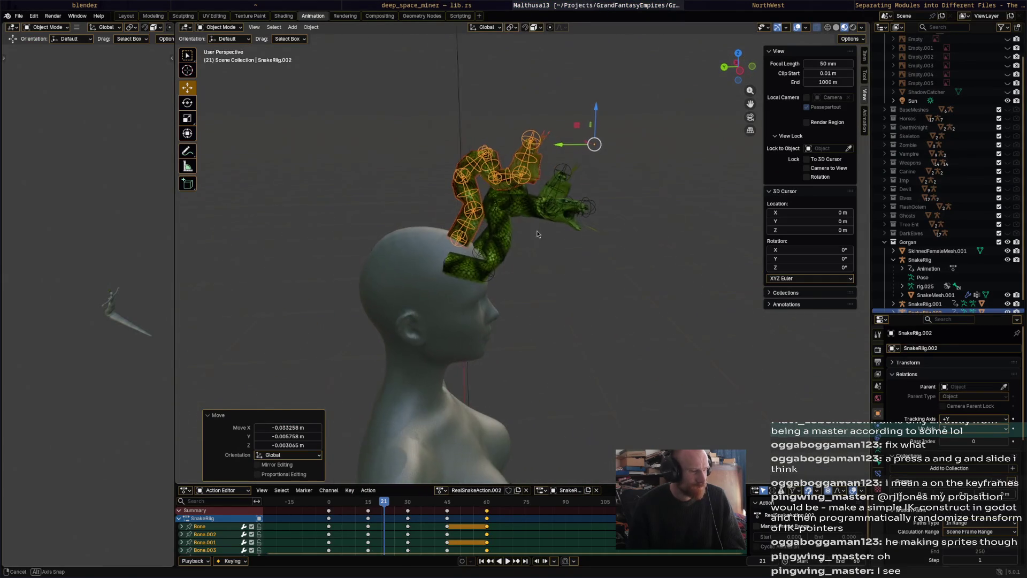
{"action": "scroll", "coordinate": [499, 297], "scroll_direction": "up", "scroll_amount": 3}
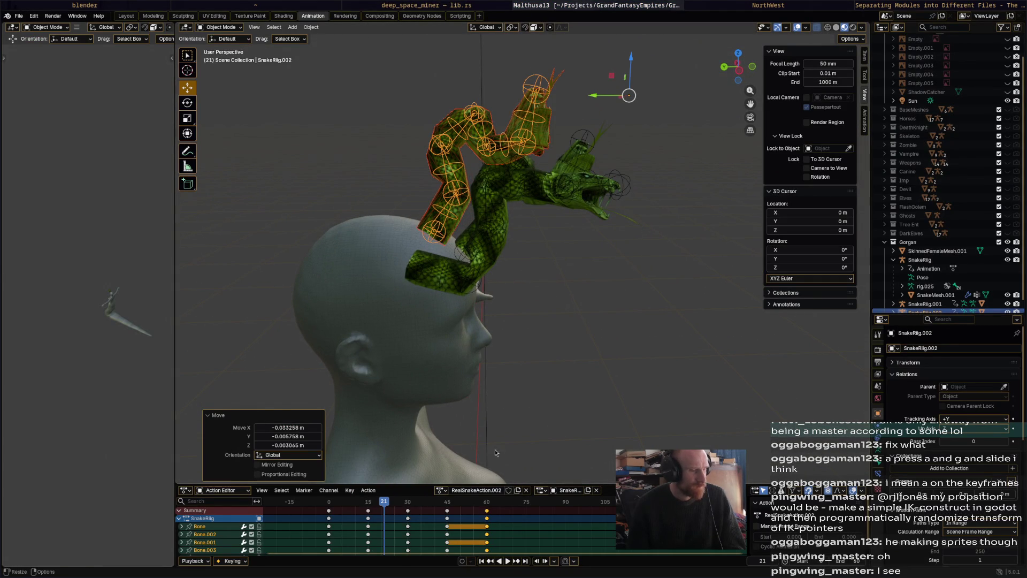
{"action": "key", "text": "shift+d"}
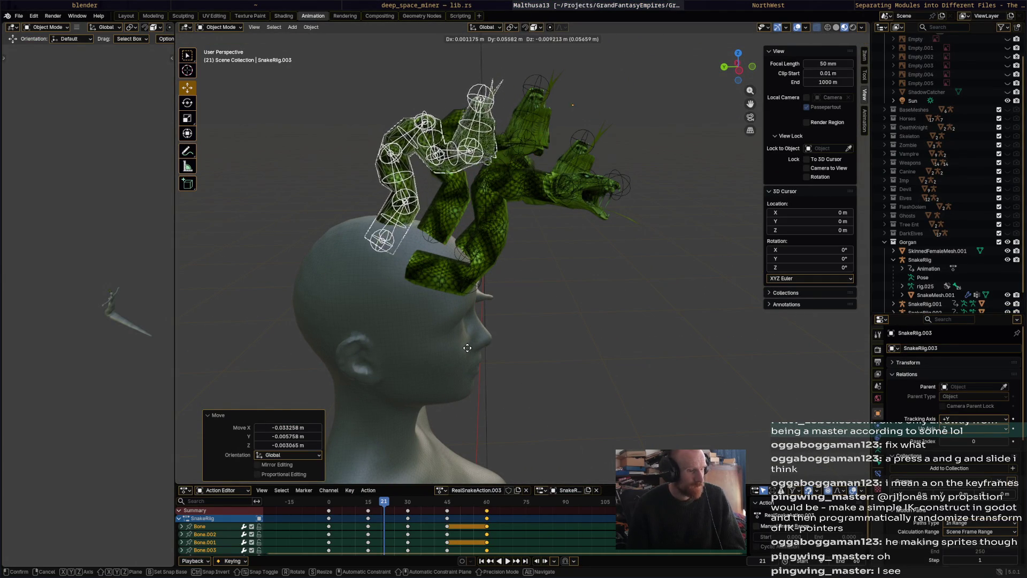
{"action": "left_click", "coordinate": [493, 417]}
{"action": "middle_click_drag", "start_coordinate": [492, 418], "coordinate": [571, 383]}
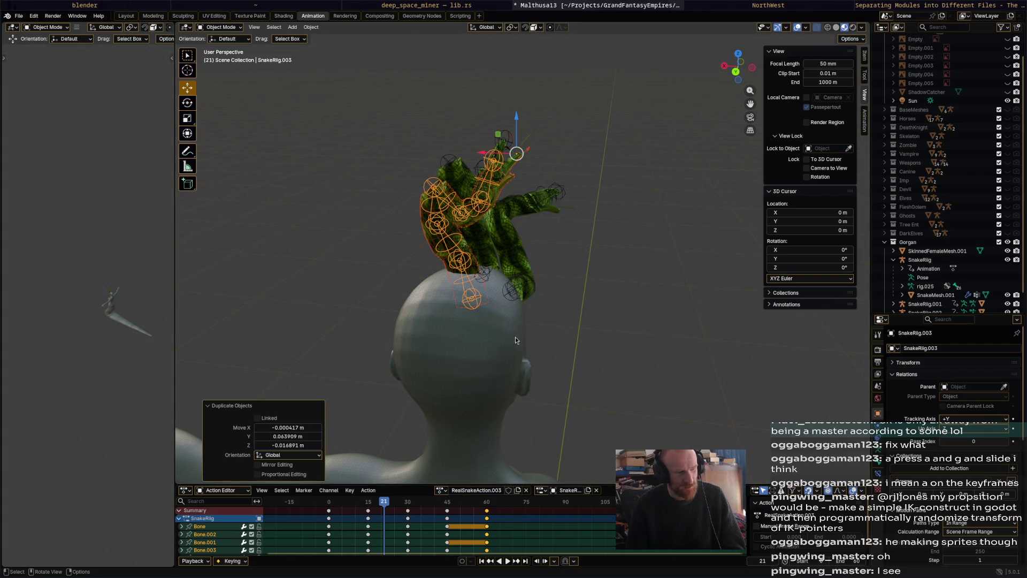
{"action": "mouse_move", "coordinate": [516, 341]}
{"action": "middle_mouse_down"}
{"action": "mouse_move", "coordinate": [578, 330]}
{"action": "mouse_move", "coordinate": [566, 324]}
{"action": "middle_mouse_up"}
- Tilt and swing the fourth snake right, reposition it, then duplicate it as a fifth
{"action": "key", "text": "r"}
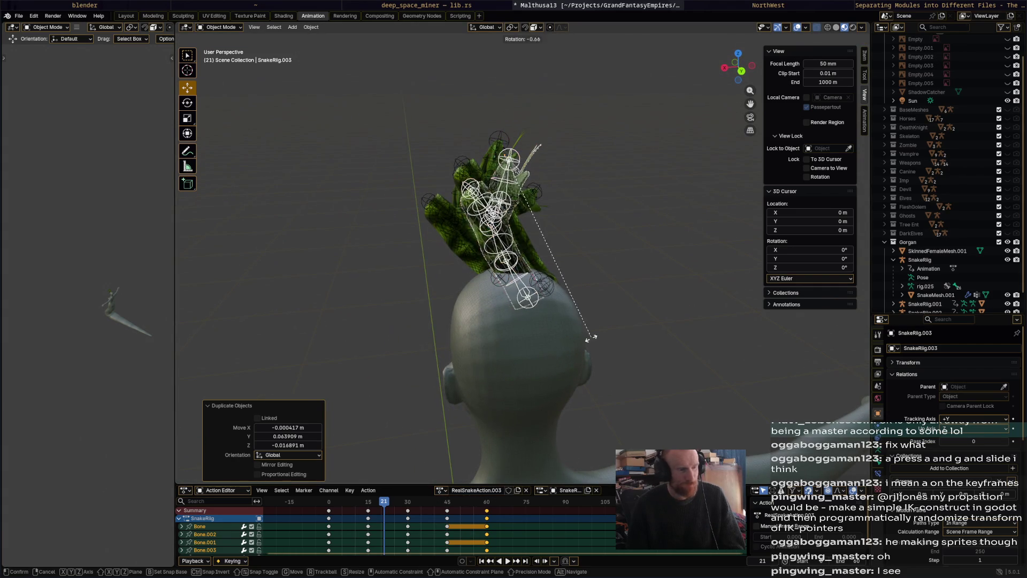
{"action": "left_click", "coordinate": [503, 352]}
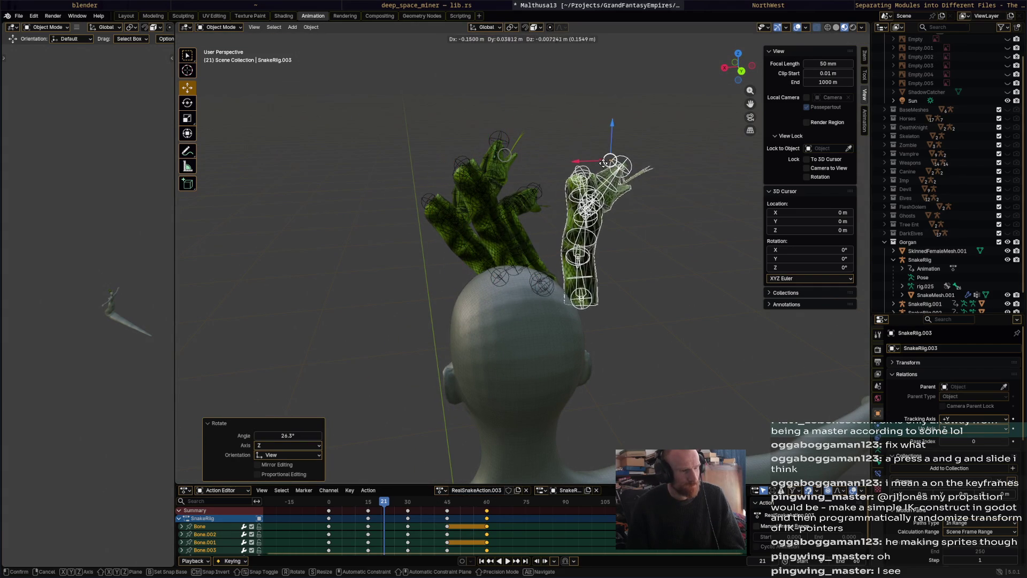
{"action": "left_click", "coordinate": [604, 170]}
{"action": "key", "text": "g"}
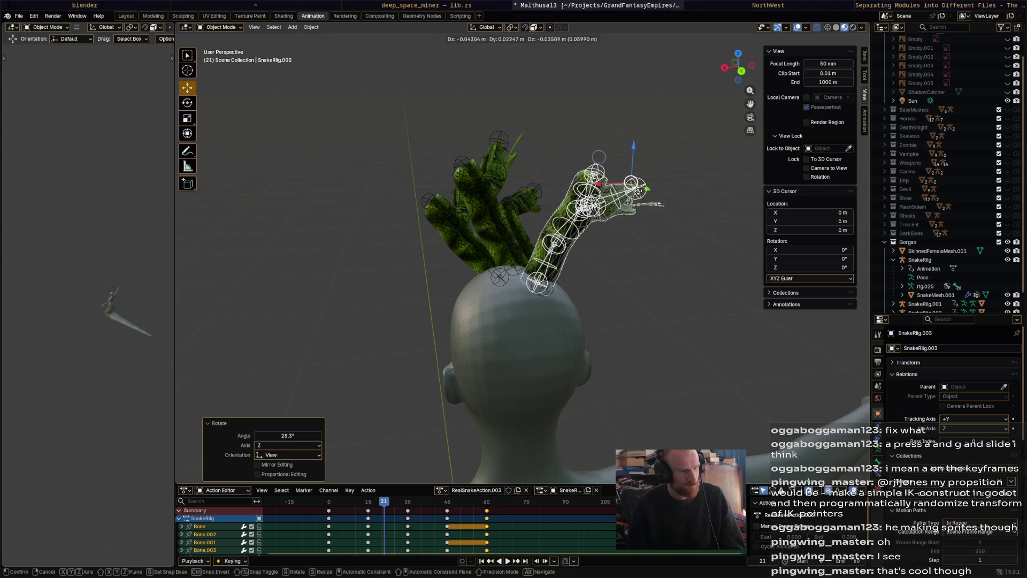
{"action": "left_click", "coordinate": [594, 181]}
{"action": "mouse_move", "coordinate": [594, 181]}
{"action": "middle_mouse_down"}
{"action": "mouse_move", "coordinate": [493, 265]}
{"action": "mouse_move", "coordinate": [589, 293]}
{"action": "middle_mouse_up"}
{"action": "key", "text": "shift+d"}
- Duplicate the snake into SnakeRig.005, placed lower on the head and slid sideways along X
{"action": "left_click", "coordinate": [544, 284]}
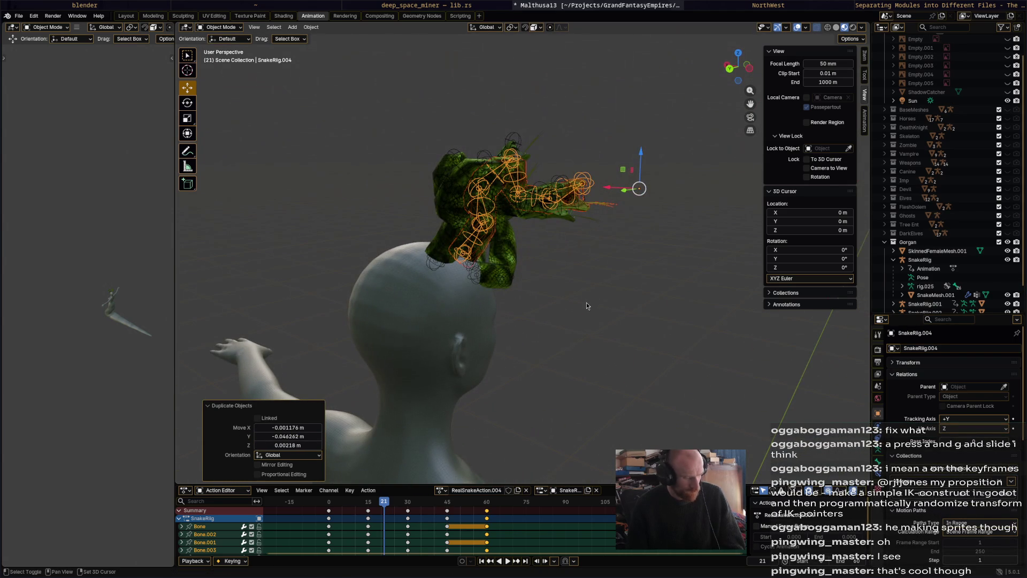
{"action": "key", "text": "shift+d"}
{"action": "left_click", "coordinate": [571, 320]}
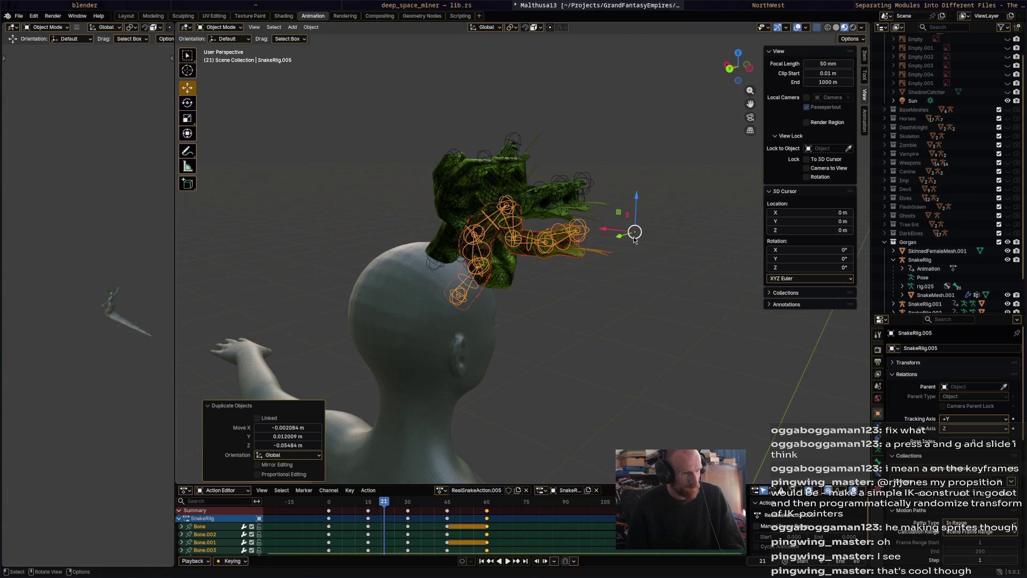
{"action": "key", "text": "g"}
{"action": "key", "text": "x"}
{"action": "left_click", "coordinate": [655, 241]}
- From behind the head, nudge SnakeRig.005 with a few small moves until it sits among the others
{"action": "middle_click_drag", "start_coordinate": [653, 240], "coordinate": [674, 285]}
{"action": "key", "text": "r"}
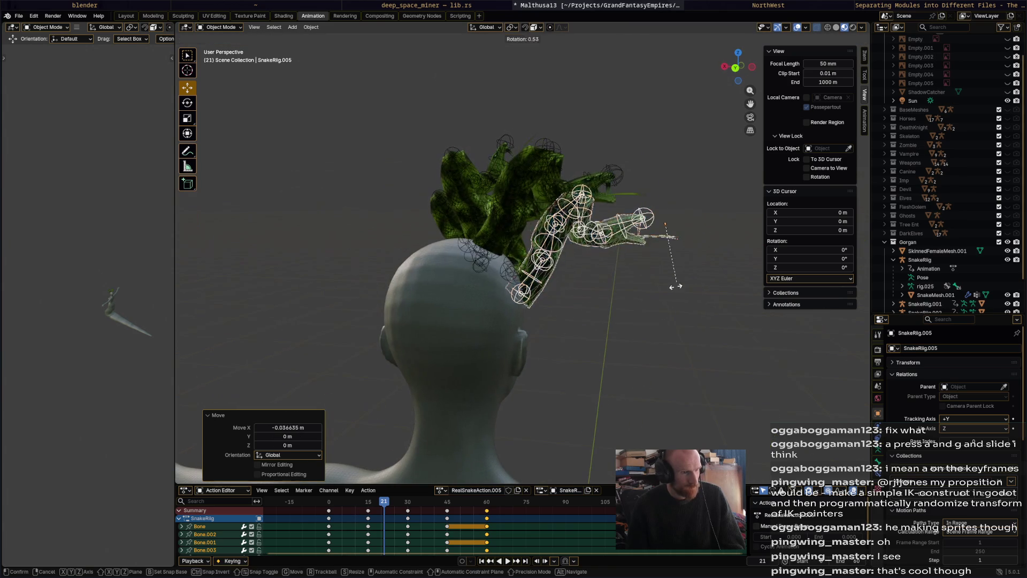
{"action": "key", "text": "Escape"}
{"action": "key", "text": "g"}
{"action": "left_click", "coordinate": [687, 273]}
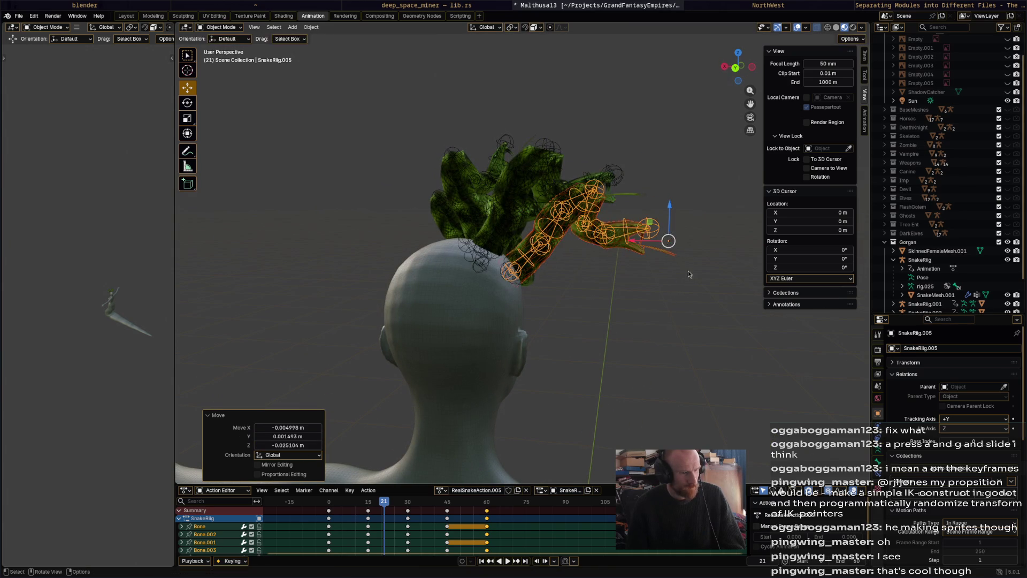
{"action": "key", "text": "g"}
{"action": "left_click", "coordinate": [682, 273]}
{"action": "key", "text": "g"}
{"action": "left_click", "coordinate": [663, 271]}
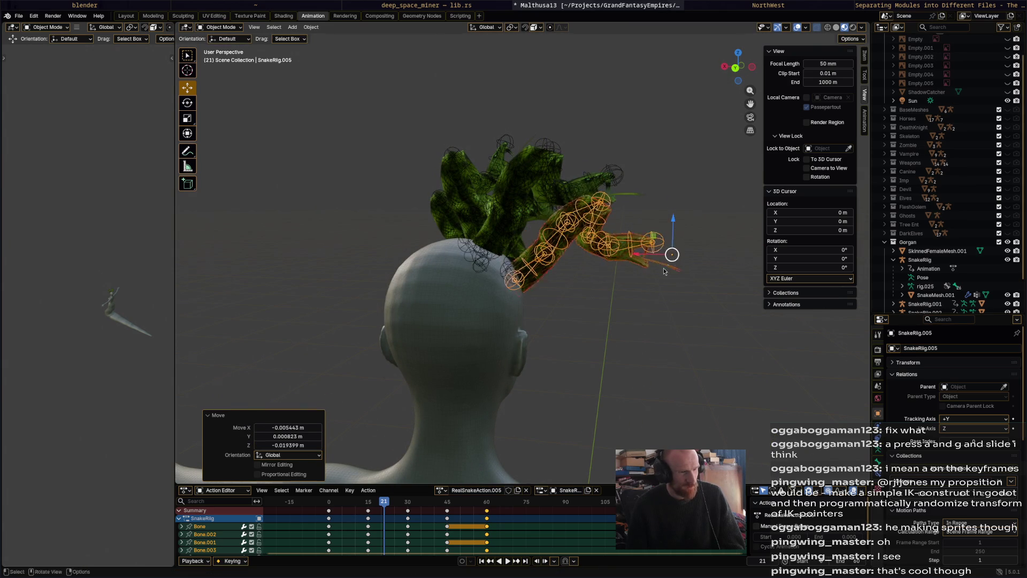
- From the side, give SnakeRig.005 a final shift so it rests against the back of the head
{"action": "middle_click_drag", "start_coordinate": [664, 271], "coordinate": [487, 271]}
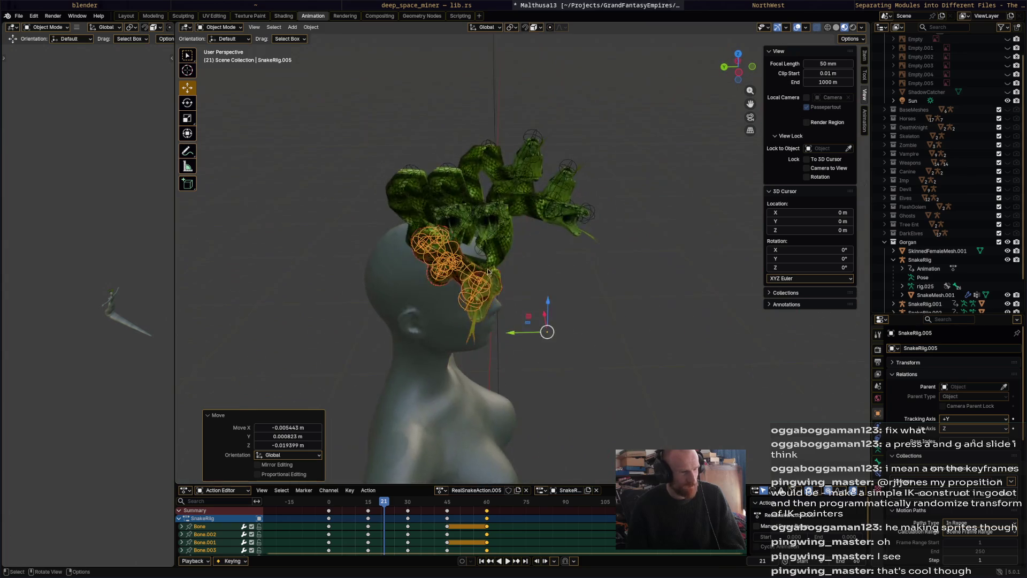
{"action": "scroll", "coordinate": [488, 271], "scroll_direction": "up", "scroll_amount": 2}
{"action": "scroll", "coordinate": [488, 270], "scroll_direction": "down", "scroll_amount": 1}
{"action": "key", "text": "g"}
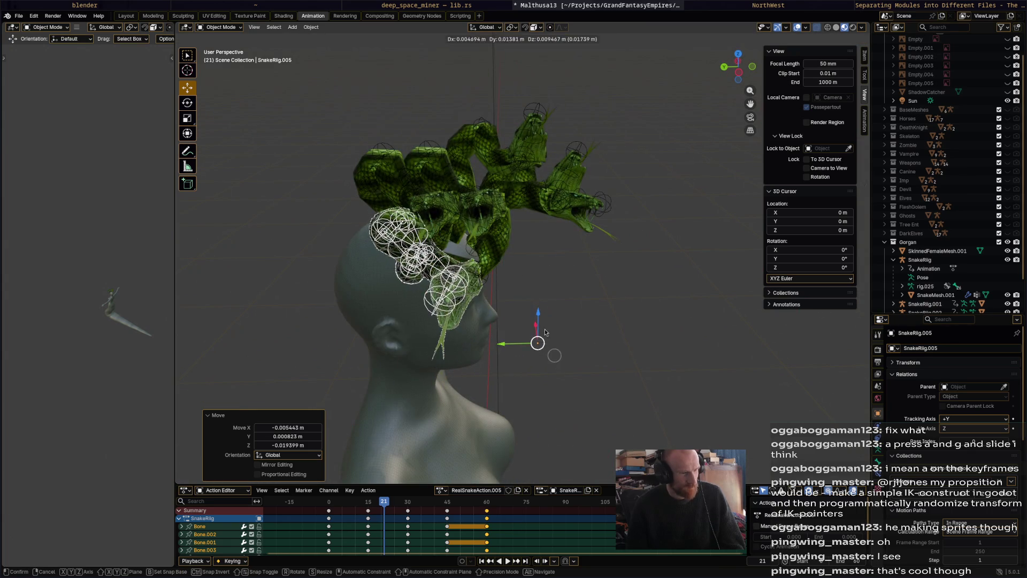
{"action": "left_click", "coordinate": [544, 331]}
{"action": "mouse_move", "coordinate": [545, 331]}
{"action": "middle_mouse_down"}
{"action": "mouse_move", "coordinate": [590, 315]}
{"action": "mouse_move", "coordinate": [552, 288]}
{"action": "middle_mouse_up"}
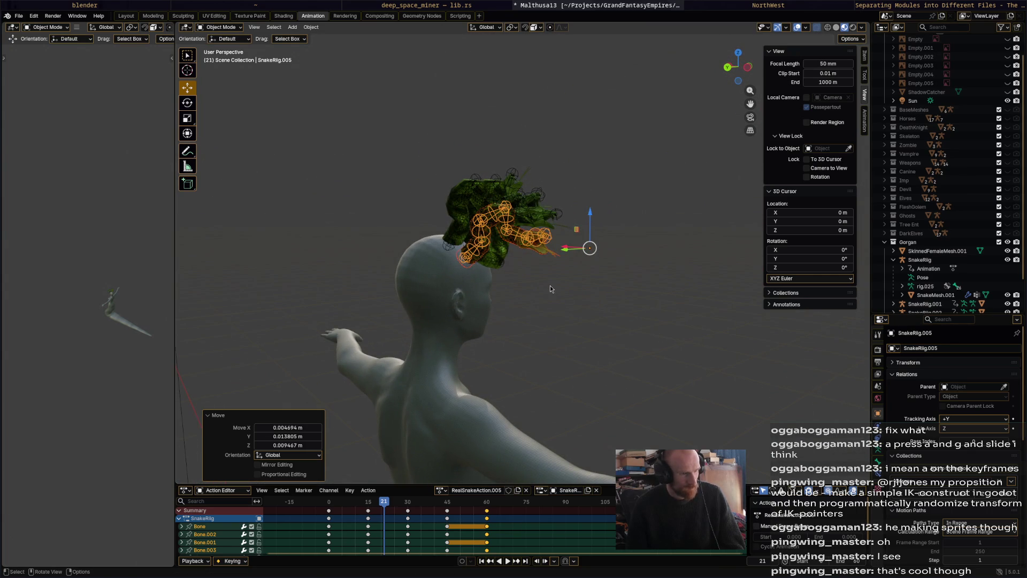
- Duplicate the rig into SnakeRig.006, angle it and set it on the head seen from the front
{"action": "key", "text": "shift+d"}
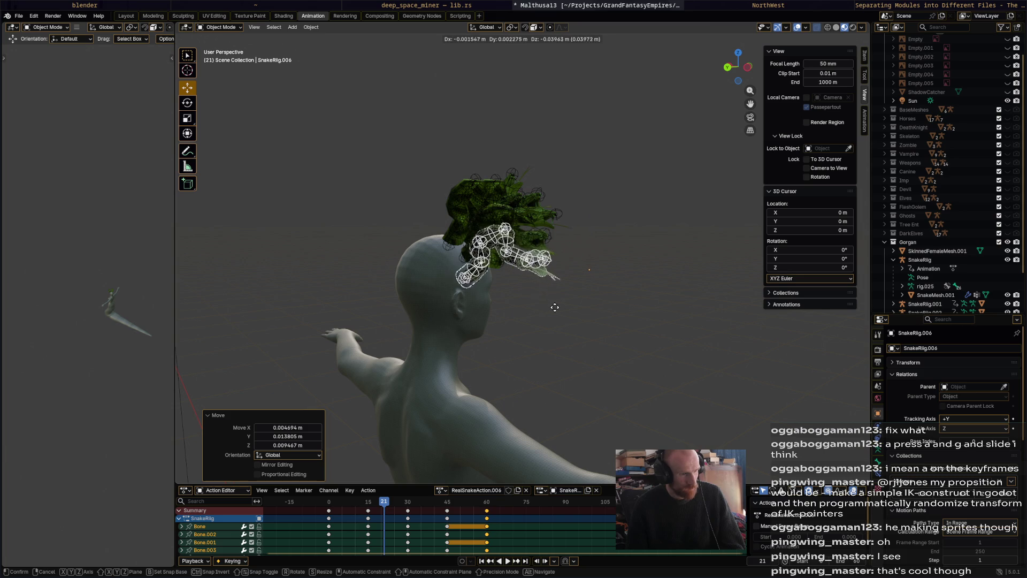
{"action": "left_click", "coordinate": [565, 308]}
{"action": "middle_click_drag", "start_coordinate": [564, 308], "coordinate": [437, 285]}
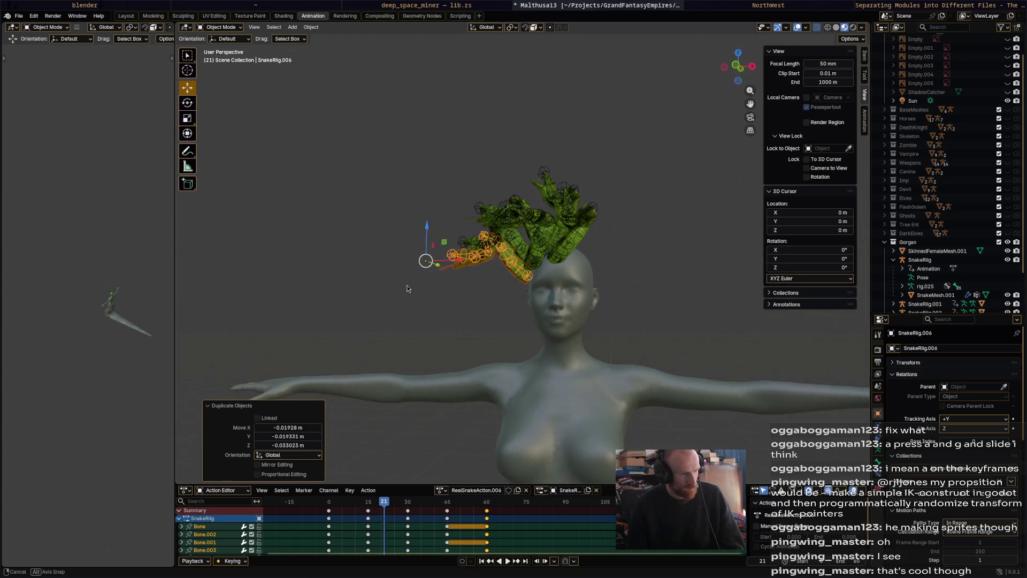
{"action": "key", "text": "r"}
{"action": "left_click", "coordinate": [442, 270]}
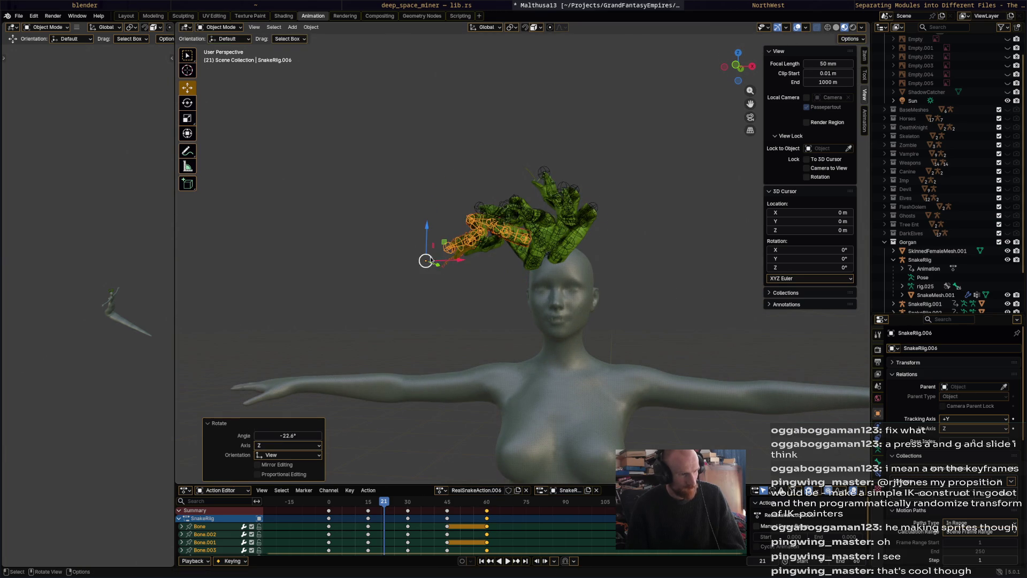
{"action": "key", "text": "g"}
{"action": "left_click", "coordinate": [498, 296]}
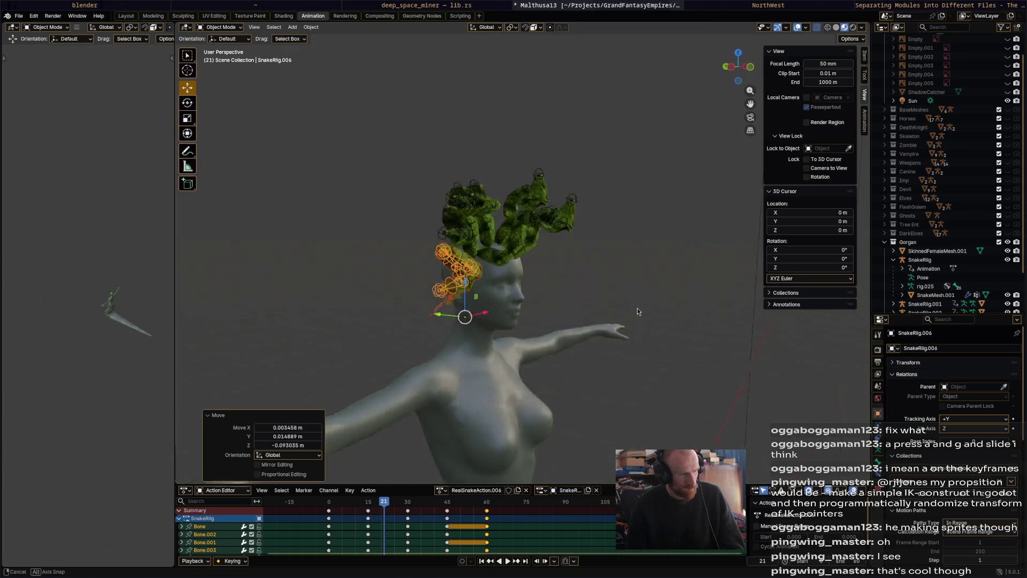
{"action": "middle_click_drag", "start_coordinate": [638, 307], "coordinate": [664, 311]}
- Duplicate again into SnakeRig.007, rotate it twice and drop it into a first position
{"action": "key", "text": "shift+d"}
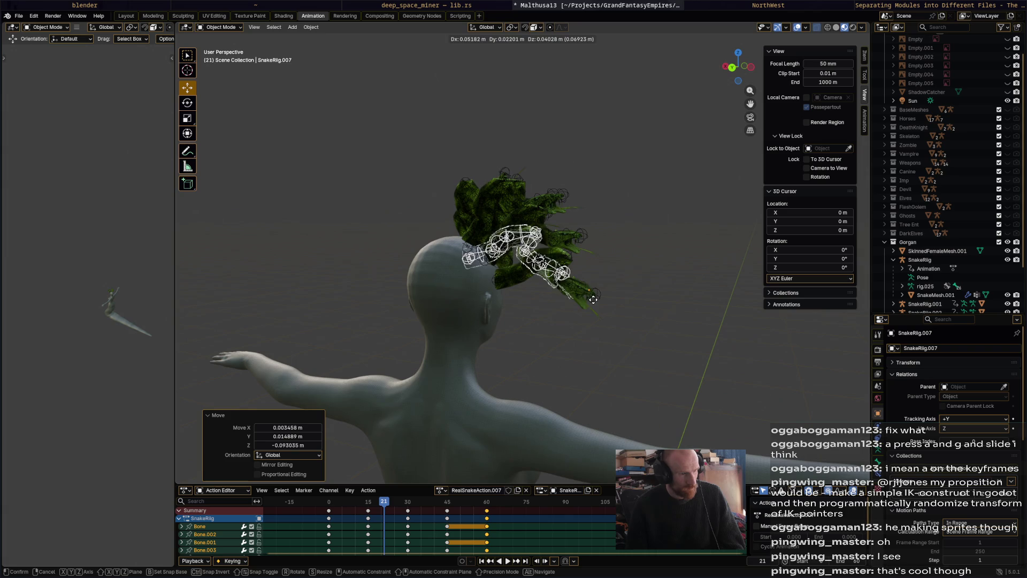
{"action": "left_click", "coordinate": [595, 305]}
{"action": "middle_click_drag", "start_coordinate": [594, 305], "coordinate": [525, 390]}
{"action": "key", "text": "r"}
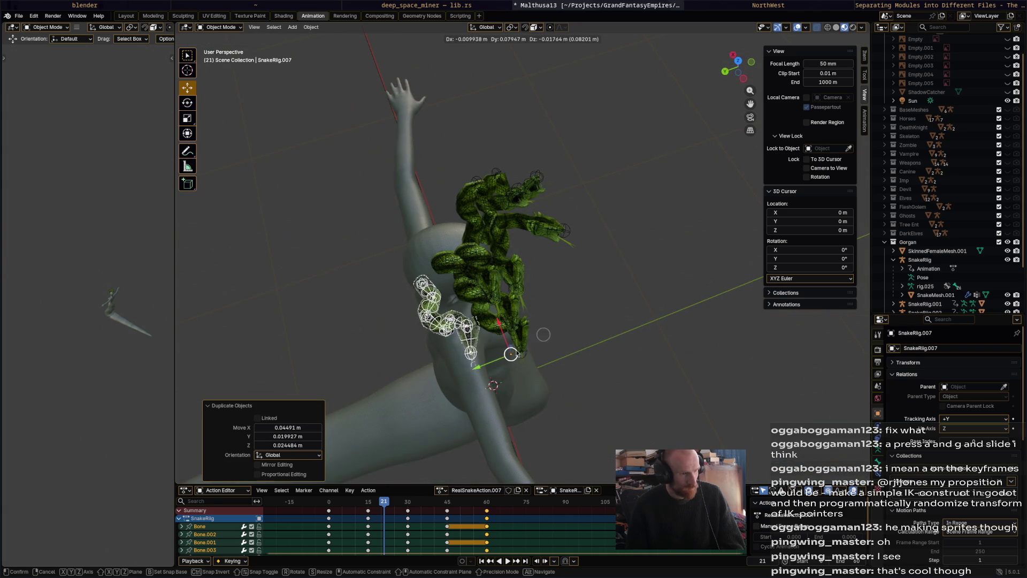
{"action": "left_click", "coordinate": [515, 337]}
{"action": "key", "text": "r"}
{"action": "left_click", "coordinate": [504, 332]}
{"action": "key", "text": "g"}
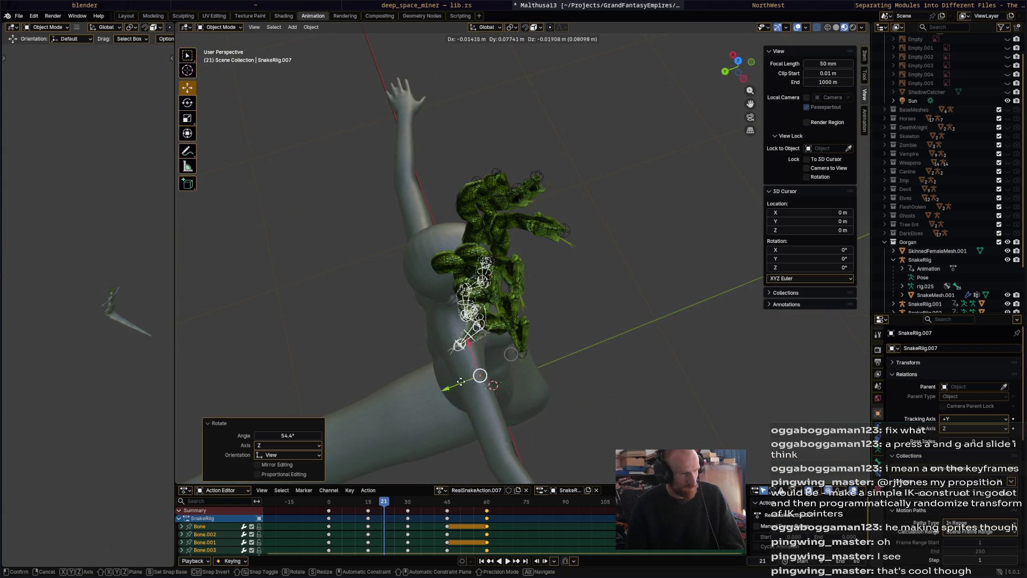
{"action": "left_click", "coordinate": [482, 352]}
- Refine SnakeRig.007 from behind and the side with small moves and a turn until it hugs the head
{"action": "middle_click_drag", "start_coordinate": [482, 352], "coordinate": [647, 348]}
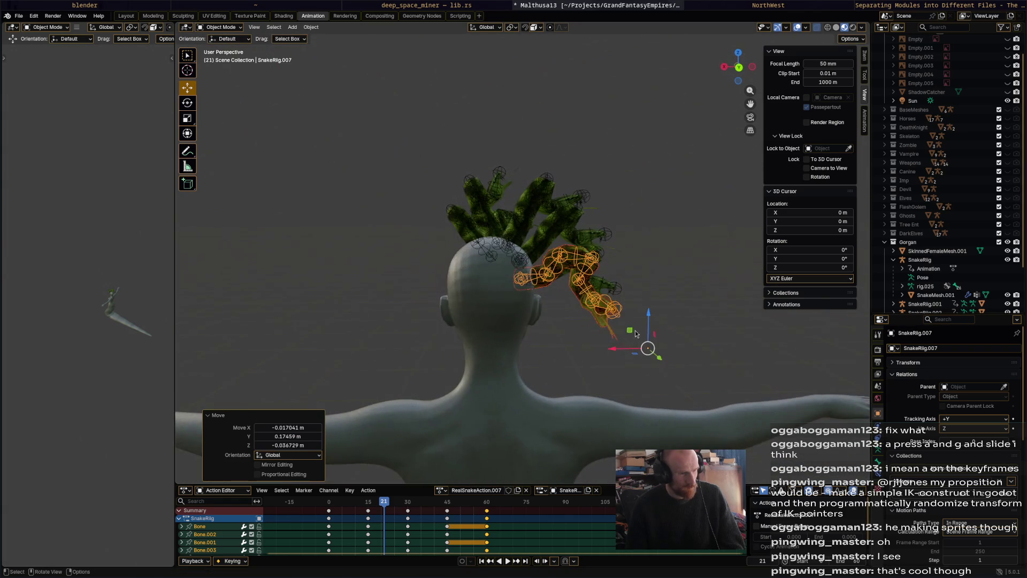
{"action": "key", "text": "g"}
{"action": "left_click", "coordinate": [671, 329]}
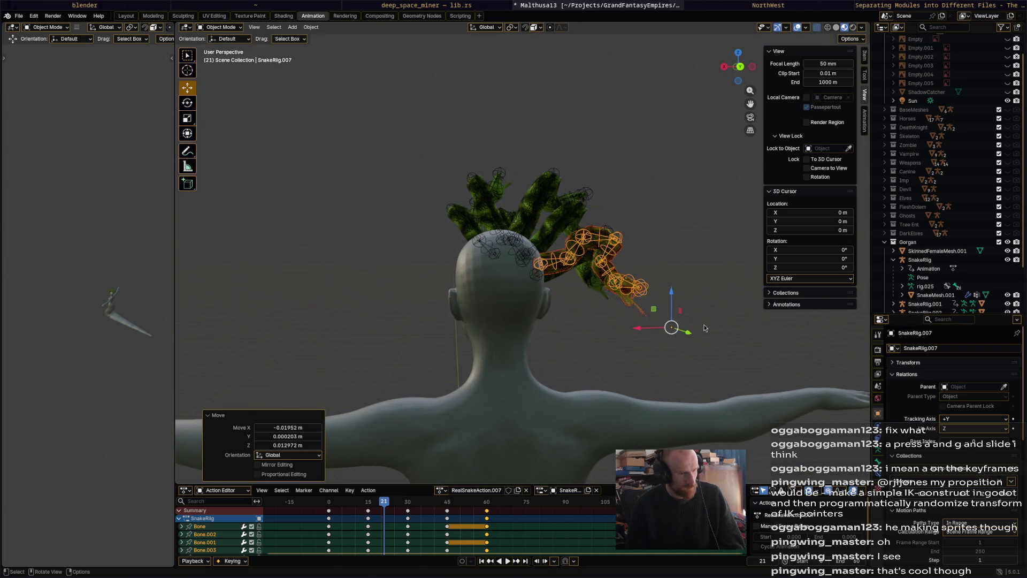
{"action": "key", "text": "r"}
{"action": "left_click", "coordinate": [699, 319]}
{"action": "key", "text": "g"}
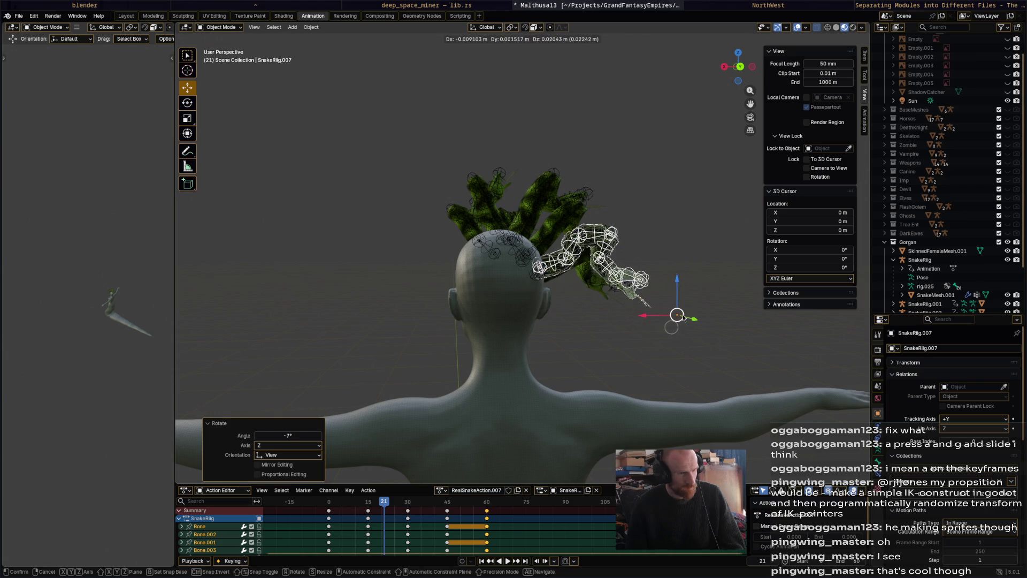
{"action": "left_click", "coordinate": [686, 315]}
{"action": "mouse_move", "coordinate": [687, 314]}
{"action": "middle_mouse_down"}
{"action": "mouse_move", "coordinate": [577, 340]}
{"action": "mouse_move", "coordinate": [551, 358]}
{"action": "mouse_move", "coordinate": [488, 239]}
{"action": "middle_mouse_up"}
{"action": "key", "text": "g"}
{"action": "left_click", "coordinate": [499, 363]}
{"action": "key", "text": "r"}
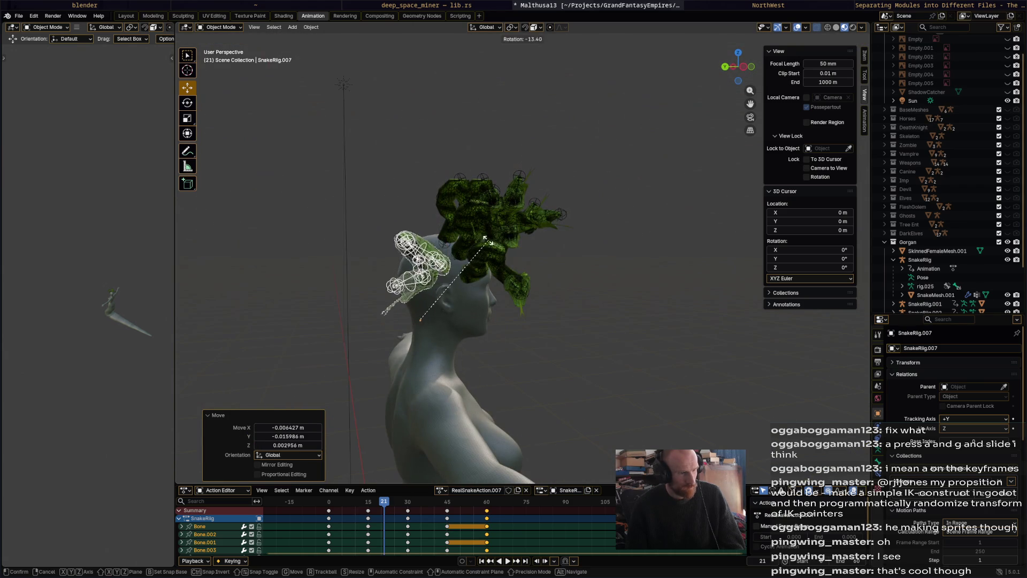
{"action": "key", "text": "Escape"}
{"action": "key", "text": "g"}
{"action": "left_click", "coordinate": [475, 309]}
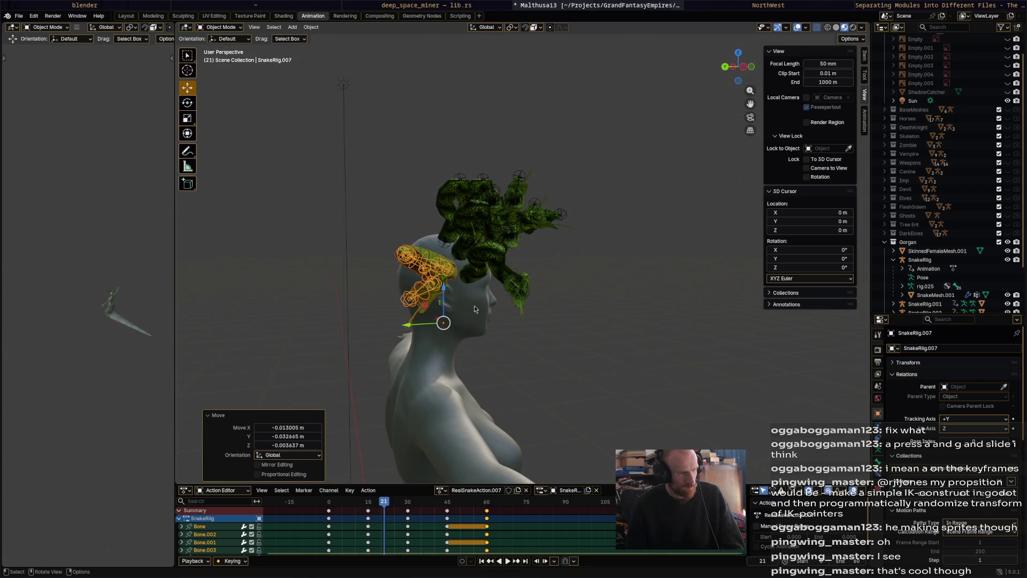
- Duplicate SnakeRig.007 into SnakeRig.008 and begin moving it toward the side of the head
{"action": "key", "text": "shift+d"}
{"action": "left_click", "coordinate": [457, 288]}
{"action": "mouse_move", "coordinate": [457, 287]}
{"action": "middle_mouse_down"}
{"action": "mouse_move", "coordinate": [506, 385]}
{"action": "mouse_move", "coordinate": [474, 327]}
{"action": "middle_mouse_up"}
{"action": "key", "text": "g"}
- Drop SnakeRig.008 in place, turn it and shift it toward the side of the head
{"action": "left_click", "coordinate": [531, 377]}
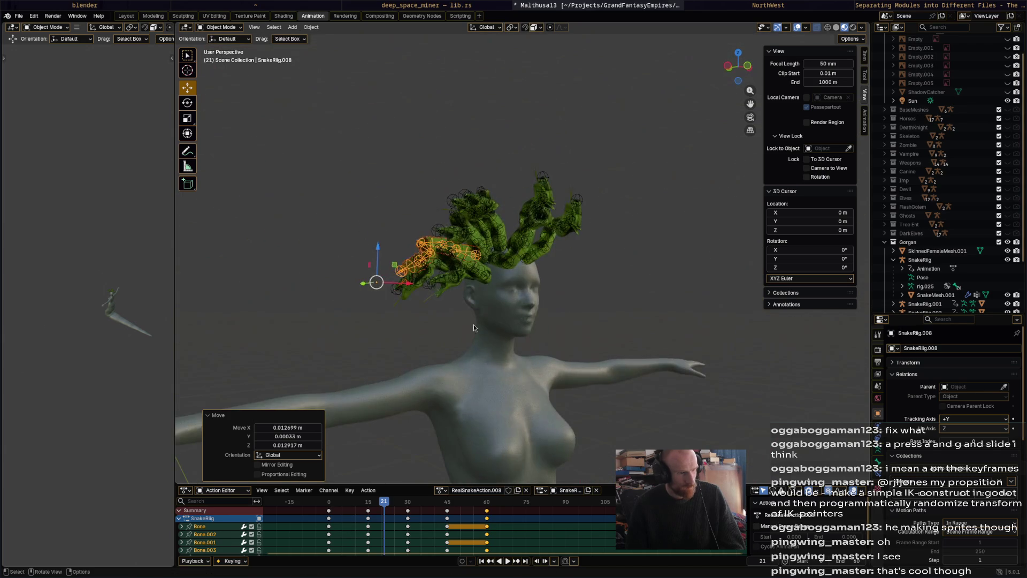
{"action": "key", "text": "r"}
{"action": "left_click", "coordinate": [443, 304]}
{"action": "key", "text": "g"}
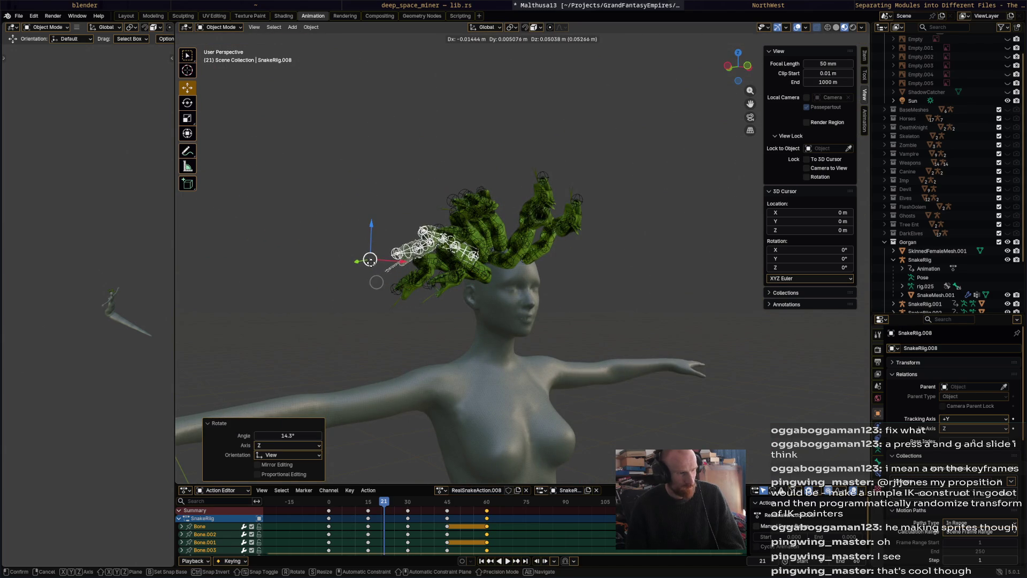
{"action": "left_click", "coordinate": [377, 265]}
- From behind, re-angle SnakeRig.008 and shift it down-left, low on the back of the head
{"action": "middle_click_drag", "start_coordinate": [377, 264], "coordinate": [651, 333]}
{"action": "key", "text": "r"}
{"action": "key", "text": "Return"}
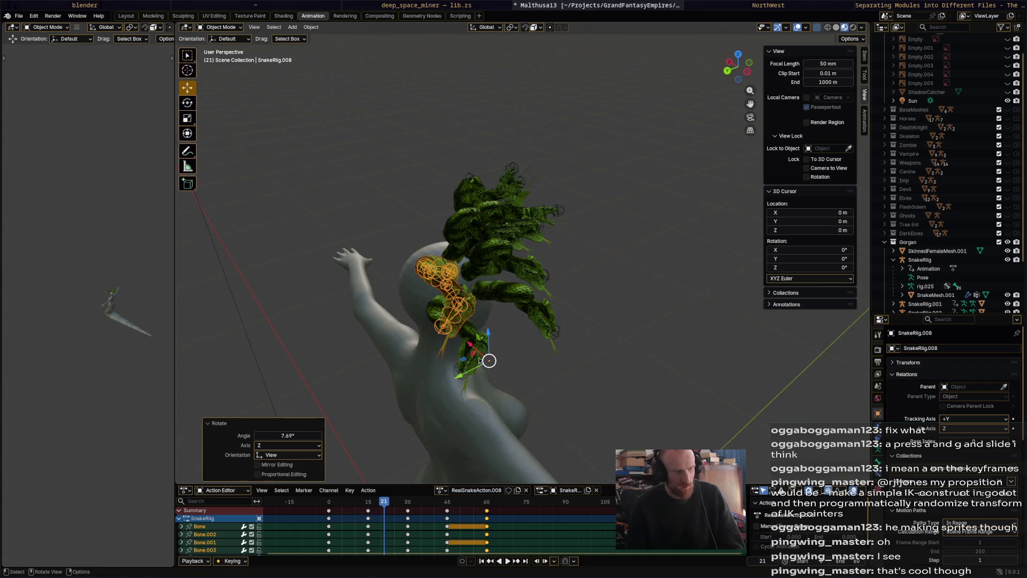
{"action": "key", "text": "g"}
{"action": "left_click", "coordinate": [479, 369]}
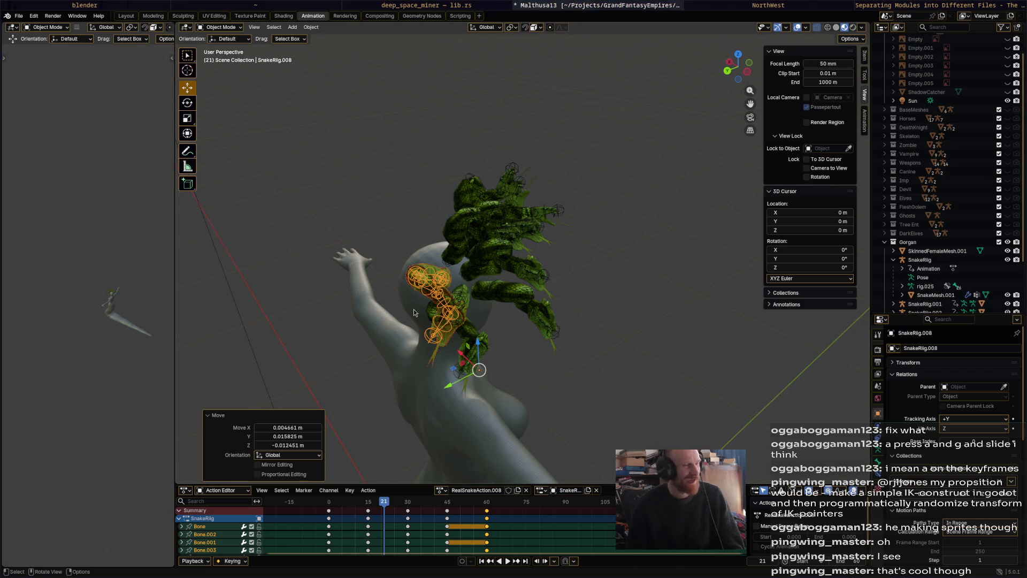
{"action": "middle_click_drag", "start_coordinate": [478, 370], "coordinate": [480, 283]}
- Duplicate into SnakeRig.009 and move the copy down onto the head
{"action": "key", "text": "shift+d"}
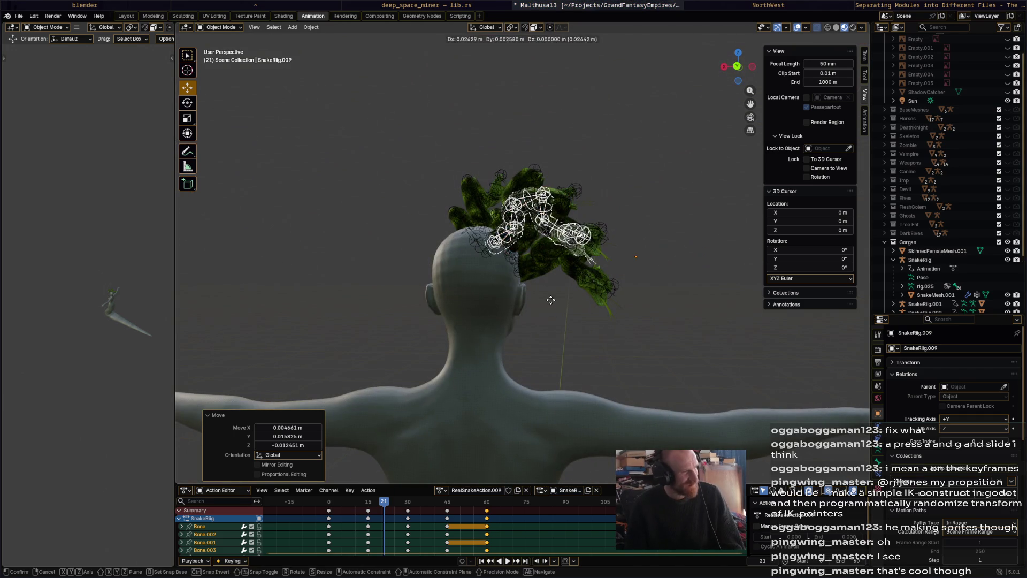
{"action": "left_click", "coordinate": [565, 299]}
{"action": "mouse_move", "coordinate": [566, 298]}
{"action": "middle_mouse_down"}
{"action": "mouse_move", "coordinate": [500, 342]}
{"action": "mouse_move", "coordinate": [608, 401]}
{"action": "mouse_move", "coordinate": [611, 371]}
{"action": "middle_mouse_up"}
{"action": "key", "text": "g"}
{"action": "left_click", "coordinate": [497, 354]}
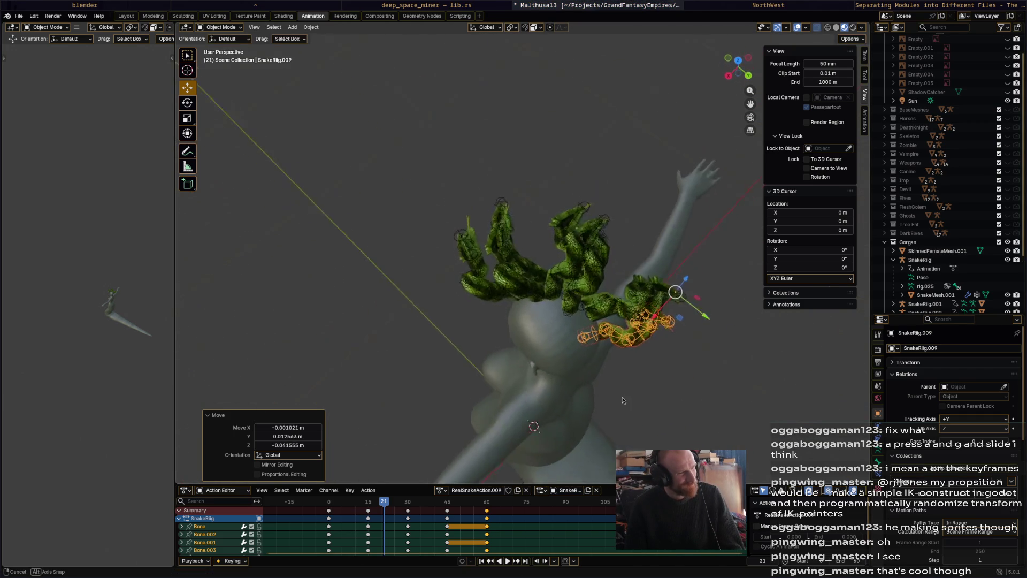
- Rotate SnakeRig.009 and settle it against the side of the head, then bring up the qalc calculator
{"action": "key", "text": "r"}
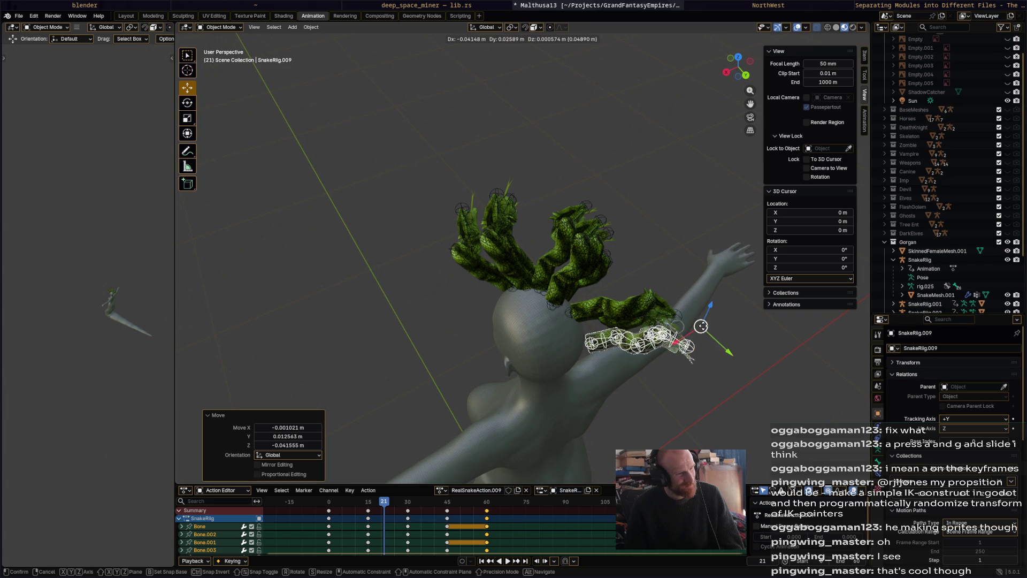
{"action": "left_click", "coordinate": [712, 341]}
{"action": "key", "text": "g"}
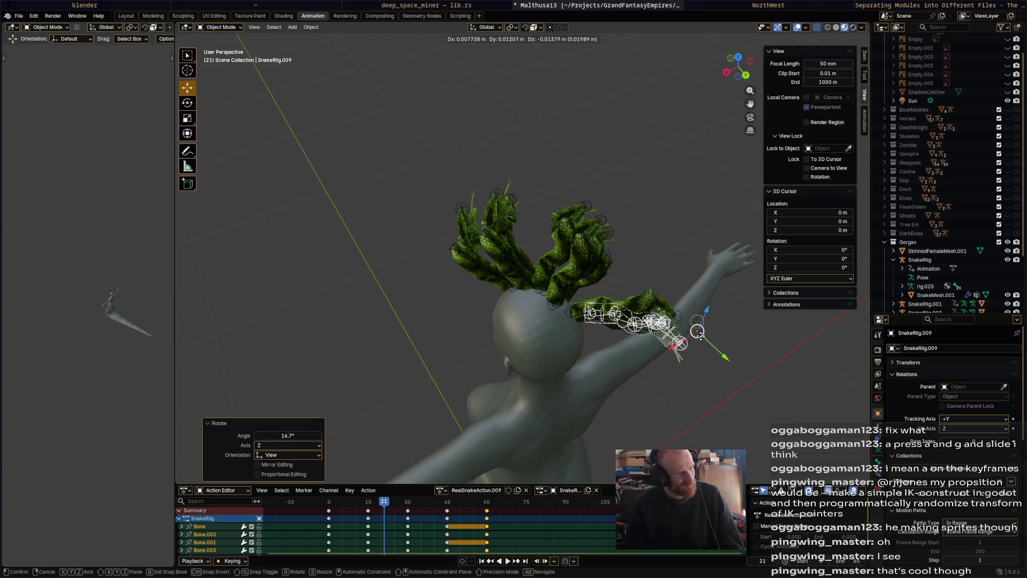
{"action": "left_click", "coordinate": [663, 307]}
{"action": "middle_click_drag", "start_coordinate": [664, 307], "coordinate": [604, 325]}
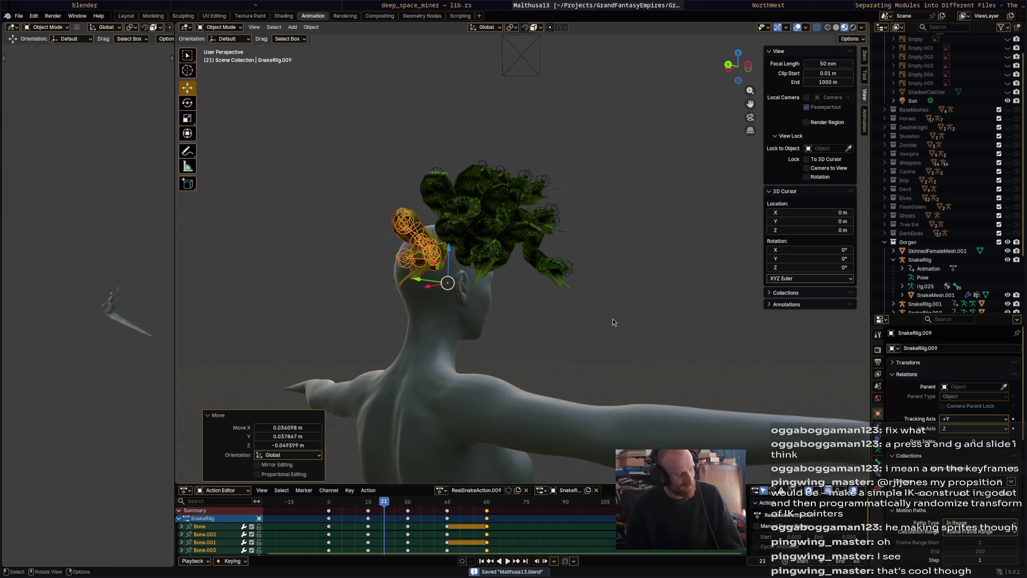
{"action": "key", "text": "super+c"}
{"action": "type", "text": "24x365"}
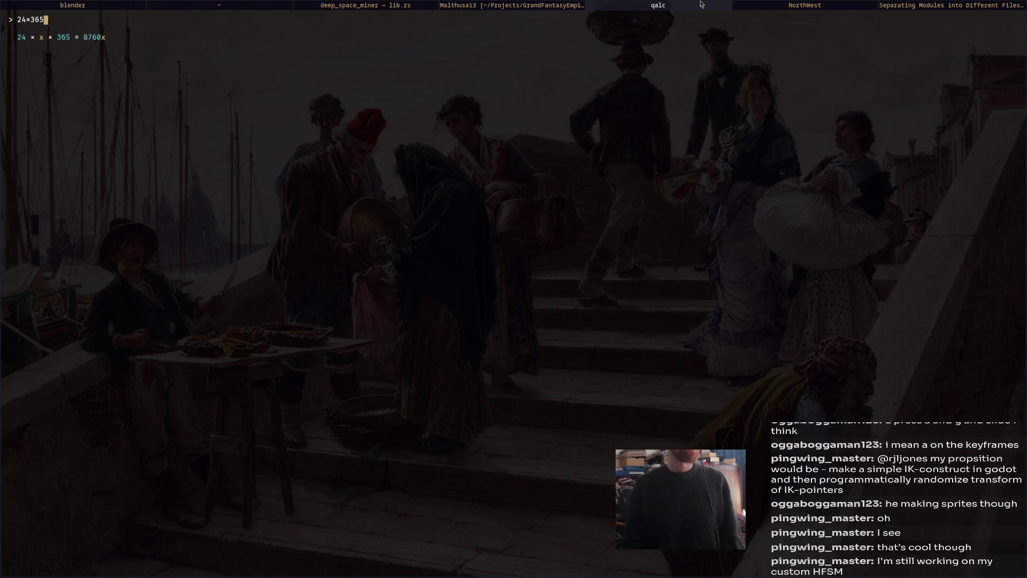
- Back in Blender, duplicate into SnakeRig.010 and move it down the back of the head
{"action": "key", "text": "ctrl+d"}
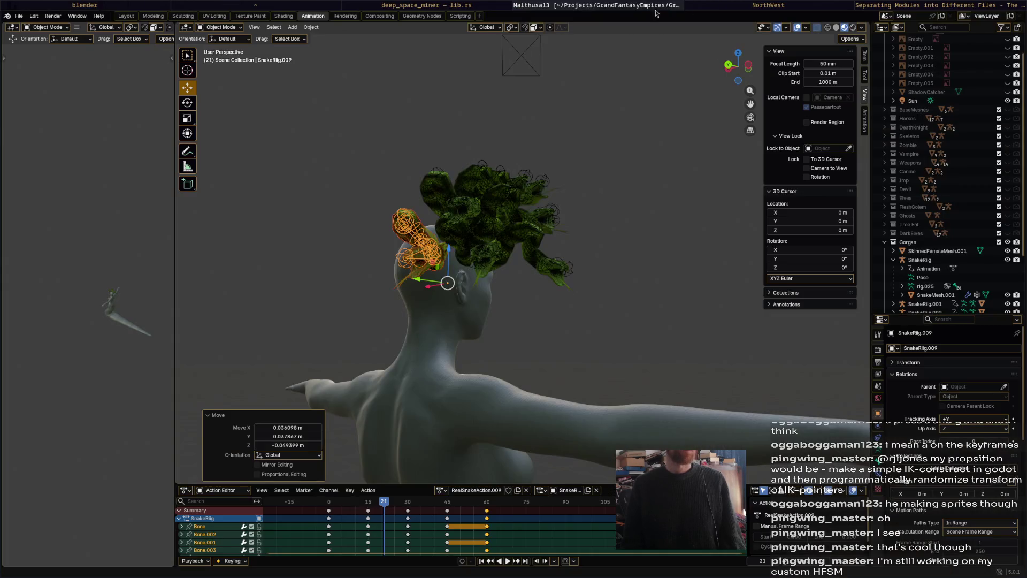
{"action": "mouse_move", "coordinate": [518, 300]}
{"action": "middle_mouse_down"}
{"action": "mouse_move", "coordinate": [516, 353]}
{"action": "mouse_move", "coordinate": [495, 281]}
{"action": "middle_mouse_up"}
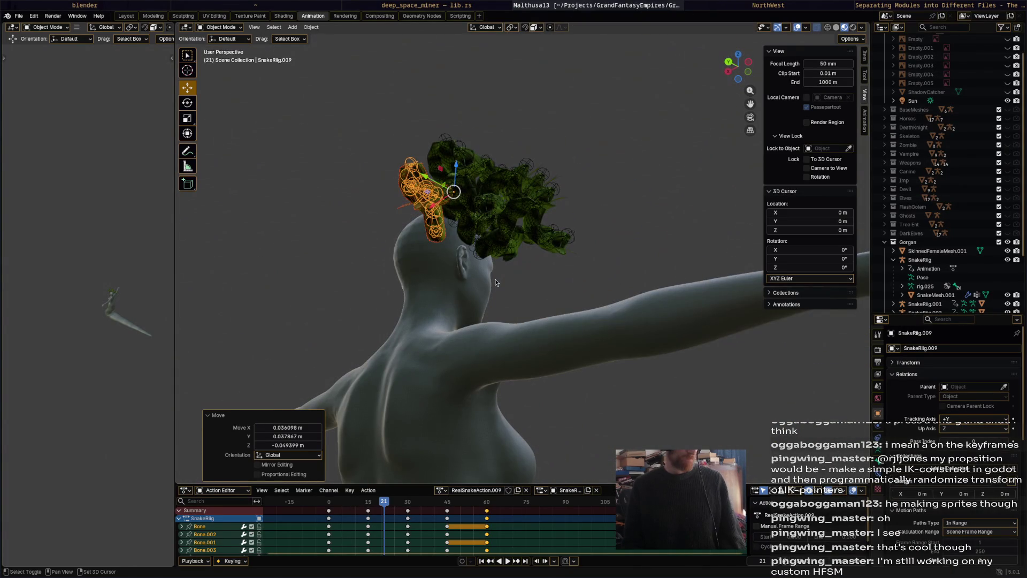
{"action": "key", "text": "shift+d"}
{"action": "left_click", "coordinate": [508, 308]}
{"action": "middle_click_drag", "start_coordinate": [509, 307], "coordinate": [667, 305]}
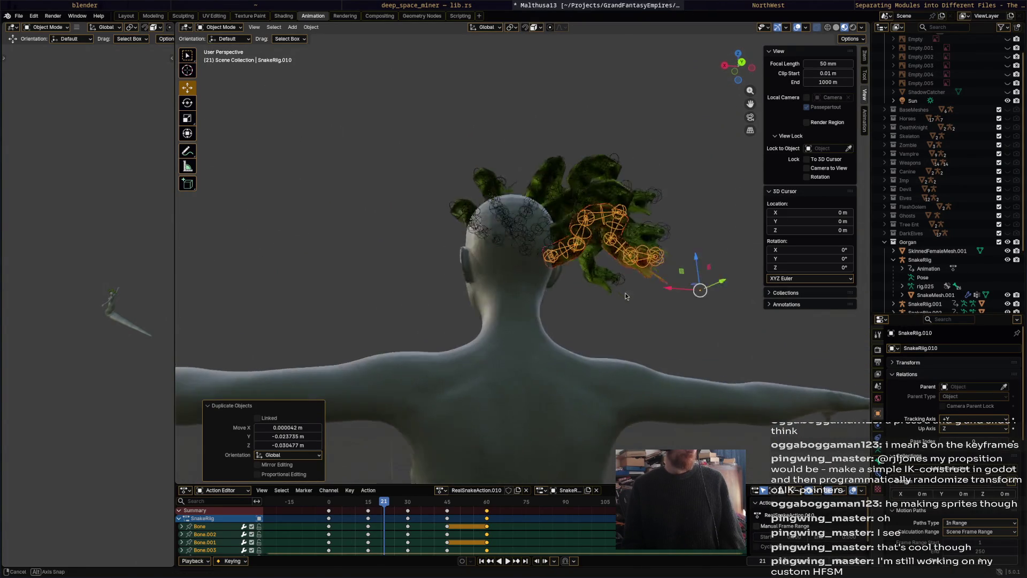
{"action": "key", "text": "r"}
{"action": "key", "text": "Escape"}
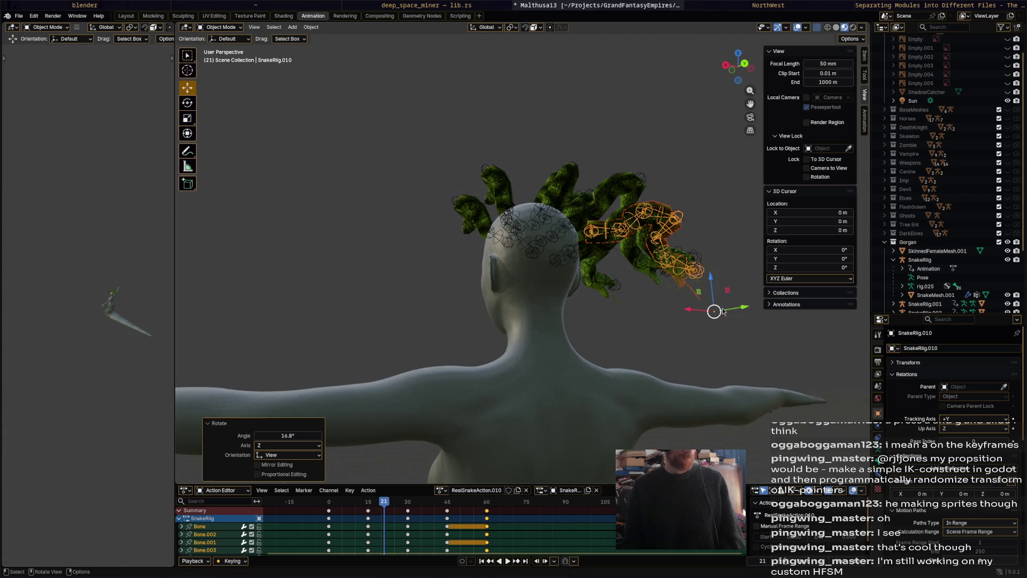
{"action": "key", "text": "g"}
{"action": "left_click", "coordinate": [716, 370]}
- Turn and reposition SnakeRig.010 so it hangs from the back of the head toward the shoulder
{"action": "key", "text": "r"}
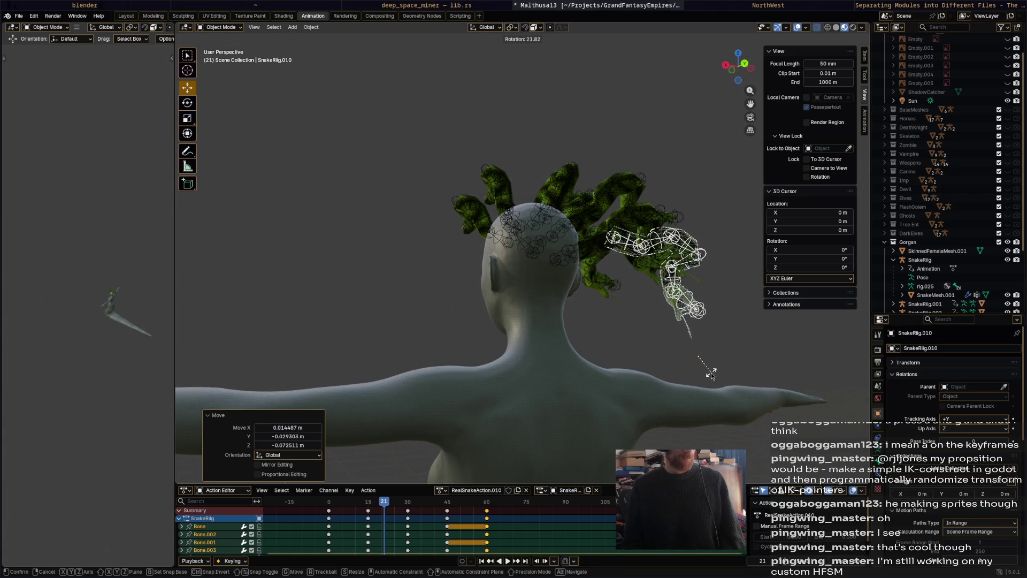
{"action": "left_click", "coordinate": [712, 369]}
{"action": "key", "text": "g"}
{"action": "left_click", "coordinate": [699, 356]}
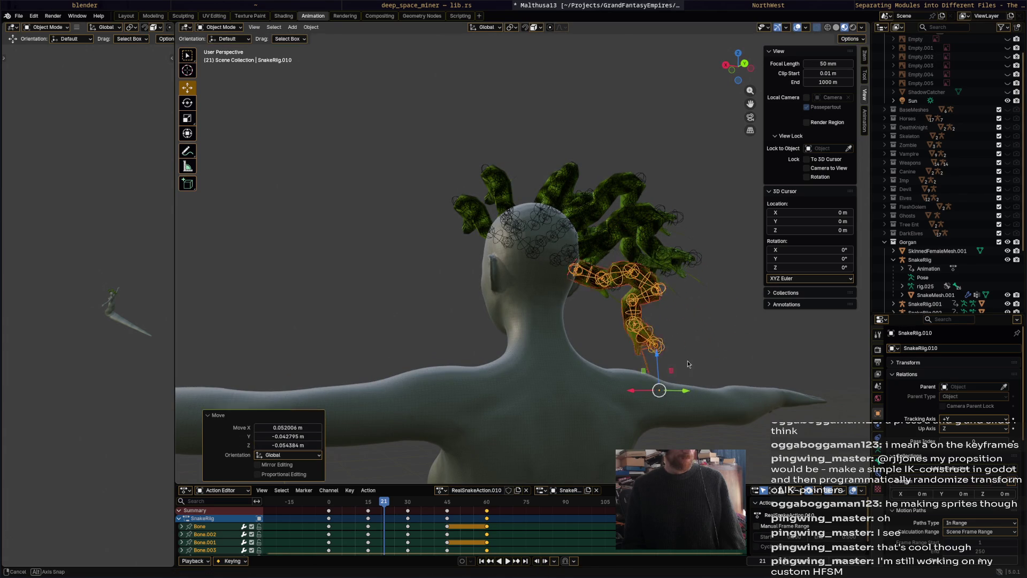
{"action": "mouse_move", "coordinate": [699, 356]}
{"action": "middle_mouse_down"}
{"action": "mouse_move", "coordinate": [578, 383]}
{"action": "mouse_move", "coordinate": [558, 369]}
{"action": "mouse_move", "coordinate": [619, 377]}
{"action": "middle_mouse_up"}
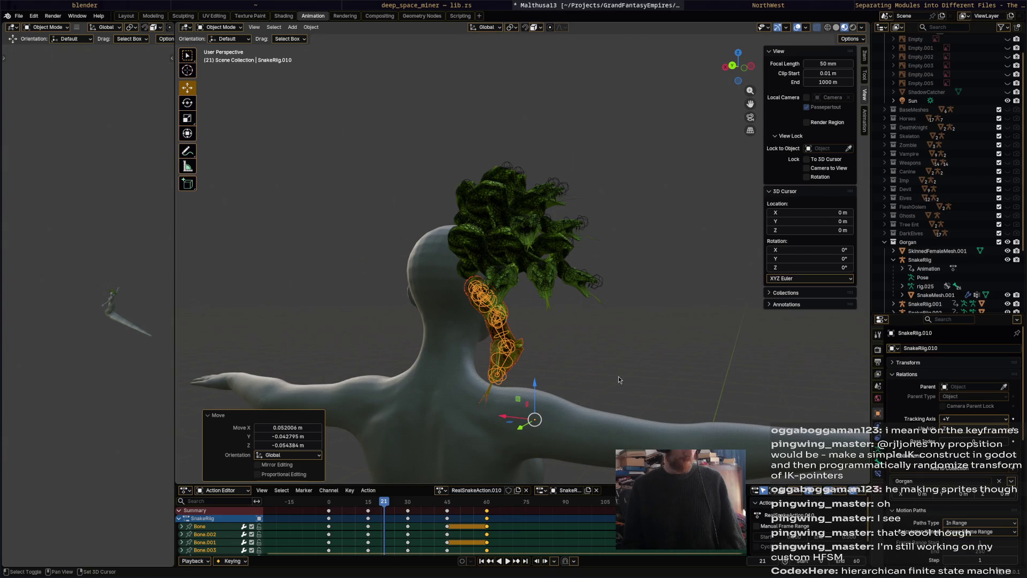
- Duplicate into SnakeRig.011 and start angling the new copy
{"action": "key", "text": "shift+d"}
{"action": "left_click", "coordinate": [616, 351]}
{"action": "mouse_move", "coordinate": [615, 350]}
{"action": "middle_mouse_down"}
{"action": "mouse_move", "coordinate": [588, 362]}
{"action": "mouse_move", "coordinate": [574, 388]}
{"action": "mouse_move", "coordinate": [626, 354]}
{"action": "middle_mouse_up"}
{"action": "key", "text": "r"}
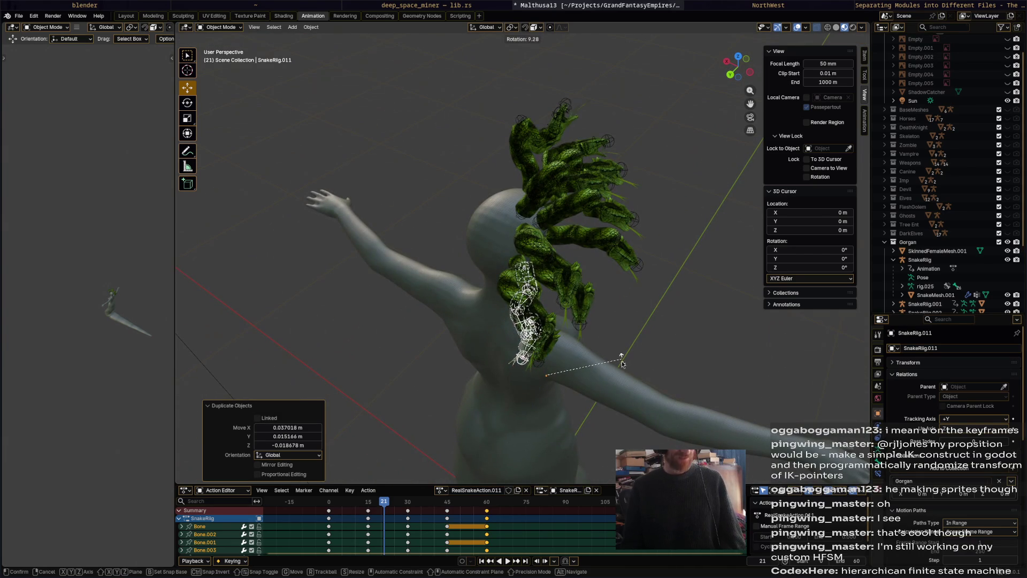
- Move SnakeRig.011 into the hair at the back of the head and turn it to follow the skull
{"action": "key", "text": "Escape"}
{"action": "key", "text": "g"}
{"action": "left_click", "coordinate": [525, 383]}
{"action": "mouse_move", "coordinate": [526, 382]}
{"action": "middle_mouse_down"}
{"action": "mouse_move", "coordinate": [642, 268]}
{"action": "mouse_move", "coordinate": [684, 286]}
{"action": "mouse_move", "coordinate": [612, 365]}
{"action": "mouse_move", "coordinate": [614, 313]}
{"action": "mouse_move", "coordinate": [585, 338]}
{"action": "mouse_move", "coordinate": [583, 361]}
{"action": "middle_mouse_up"}
{"action": "key", "text": "g"}
{"action": "left_click", "coordinate": [611, 365]}
{"action": "key", "text": "r"}
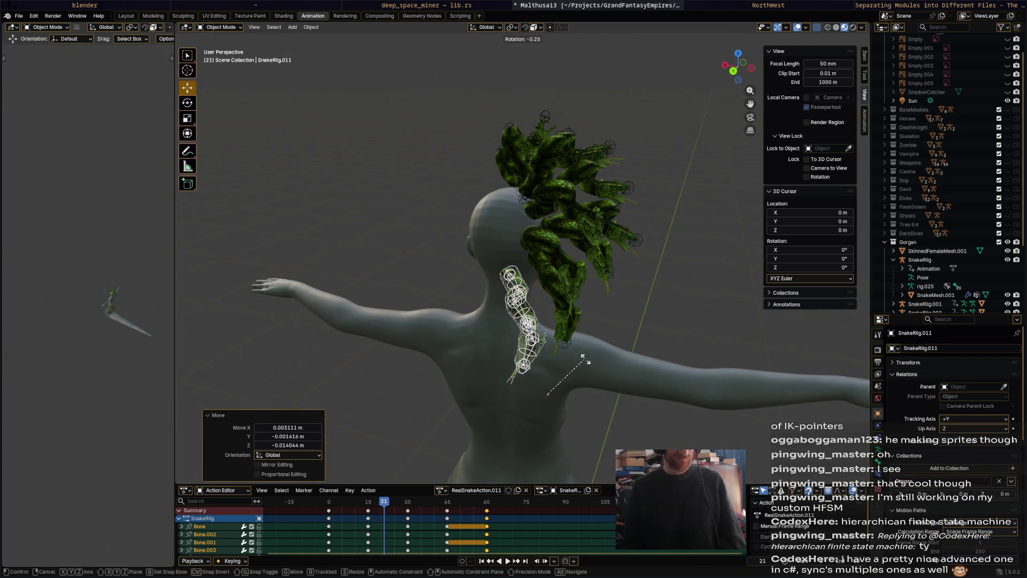
{"action": "left_click", "coordinate": [593, 361]}
{"action": "mouse_move", "coordinate": [604, 309]}
{"action": "middle_mouse_down"}
{"action": "mouse_move", "coordinate": [600, 284]}
{"action": "mouse_move", "coordinate": [562, 277]}
{"action": "mouse_move", "coordinate": [667, 324]}
{"action": "mouse_move", "coordinate": [666, 301]}
{"action": "middle_mouse_up"}
- Duplicate into SnakeRig.012, give it a slight turn, reposition it and rotate it again from the front
{"action": "key", "text": "shift+d"}
{"action": "left_click", "coordinate": [557, 287]}
{"action": "key", "text": "r"}
{"action": "left_click", "coordinate": [626, 344]}
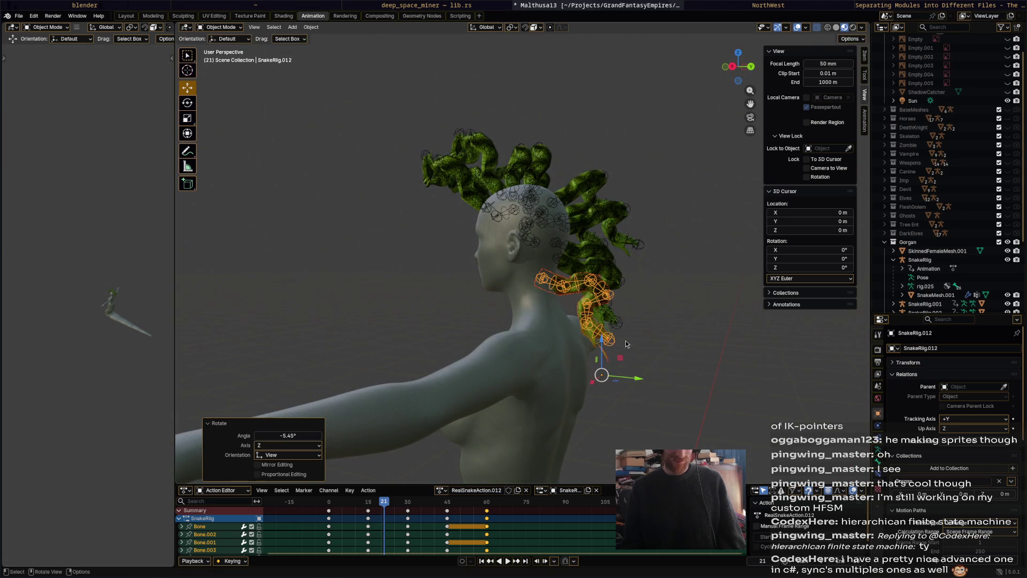
{"action": "key", "text": "g"}
{"action": "left_click", "coordinate": [612, 366]}
{"action": "middle_click_drag", "start_coordinate": [612, 367], "coordinate": [538, 390]}
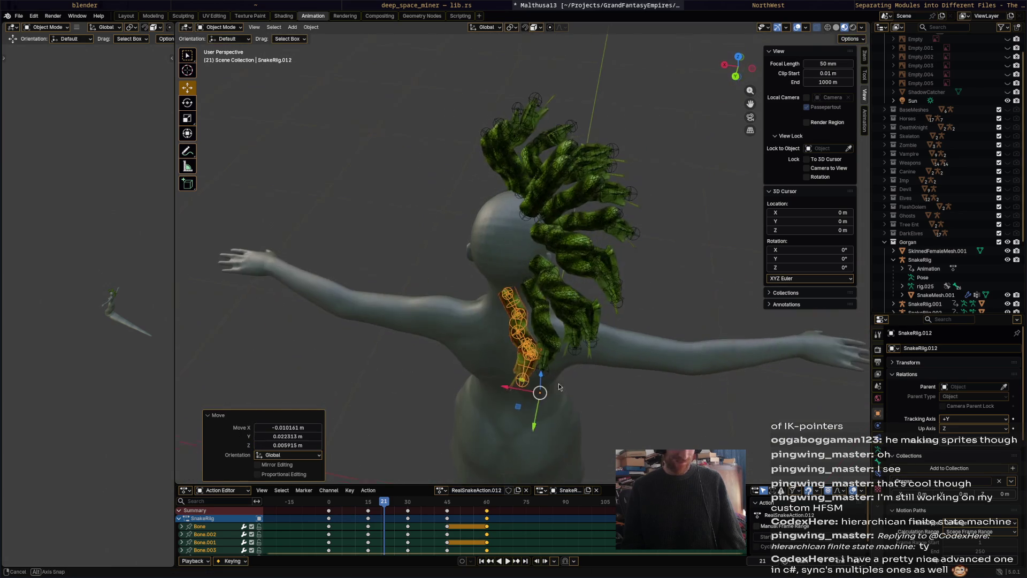
{"action": "key", "text": "r"}
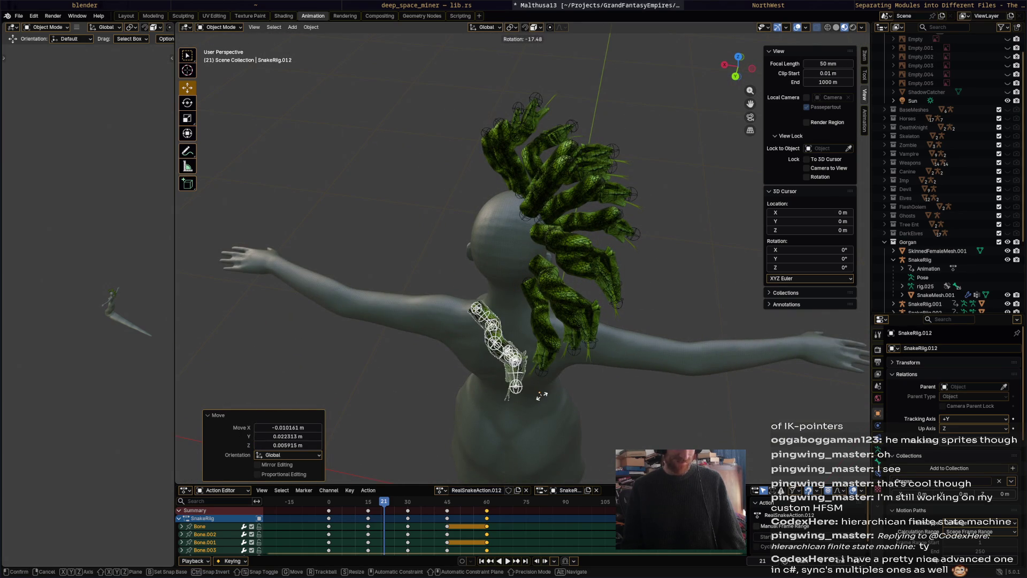
{"action": "left_click", "coordinate": [540, 393]}
- From rear views, rotate and shift SnakeRig.012 twice more to bed it into the back of the head
{"action": "mouse_move", "coordinate": [540, 393]}
{"action": "middle_mouse_down"}
{"action": "mouse_move", "coordinate": [631, 327]}
{"action": "mouse_move", "coordinate": [595, 307]}
{"action": "mouse_move", "coordinate": [620, 291]}
{"action": "mouse_move", "coordinate": [615, 301]}
{"action": "middle_mouse_up"}
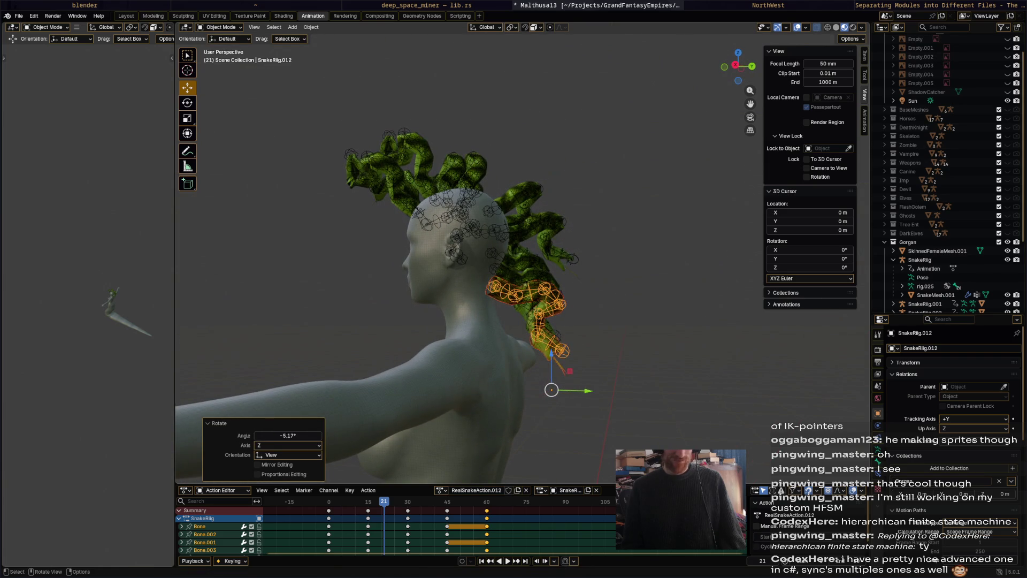
{"action": "key", "text": "r"}
{"action": "left_click", "coordinate": [562, 356]}
{"action": "key", "text": "g"}
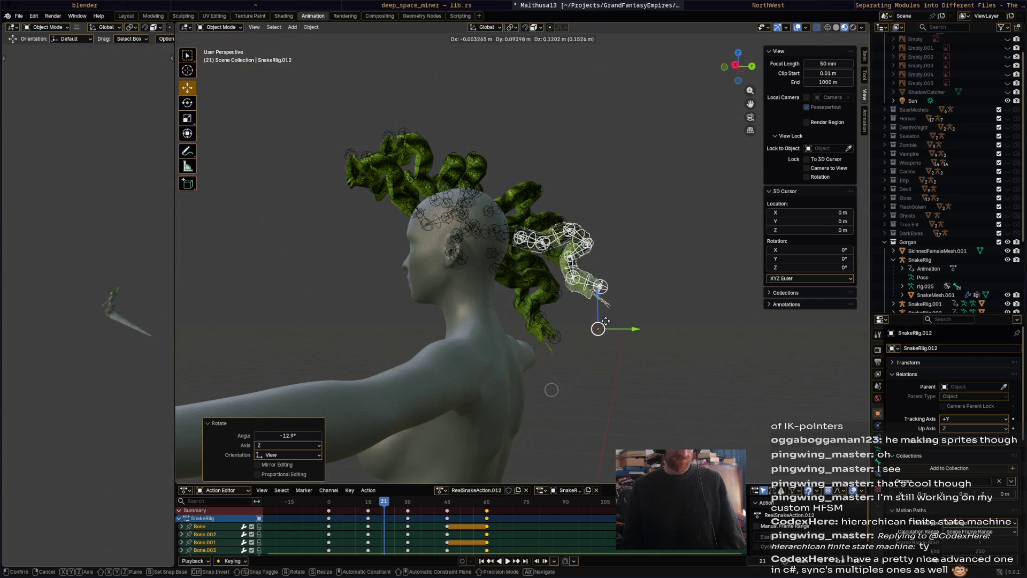
{"action": "left_click", "coordinate": [592, 337]}
{"action": "mouse_move", "coordinate": [592, 337]}
{"action": "middle_mouse_down"}
{"action": "mouse_move", "coordinate": [532, 356]}
{"action": "mouse_move", "coordinate": [516, 399]}
{"action": "middle_mouse_up"}
{"action": "key", "text": "r"}
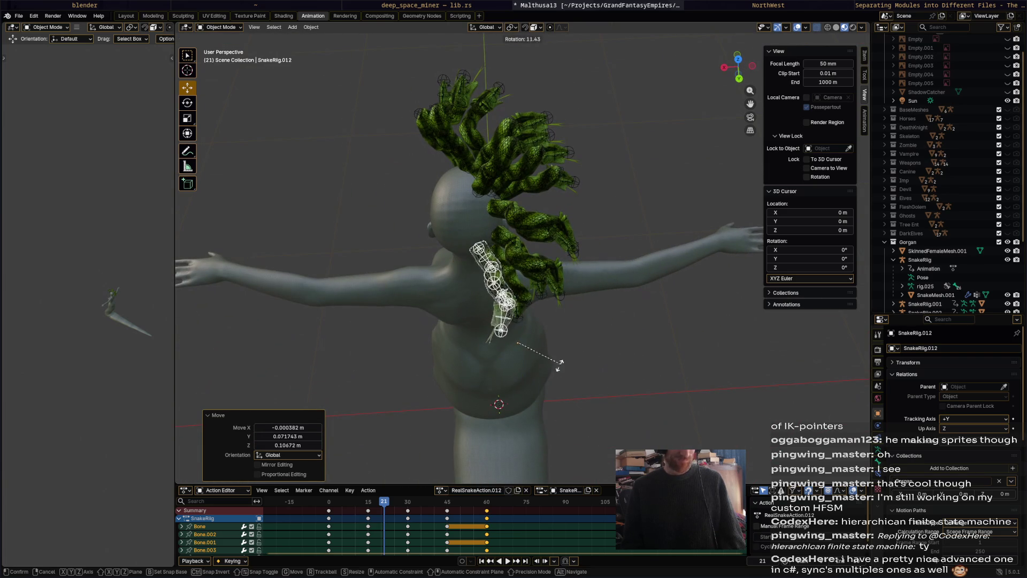
{"action": "left_click", "coordinate": [550, 369]}
{"action": "key", "text": "g"}
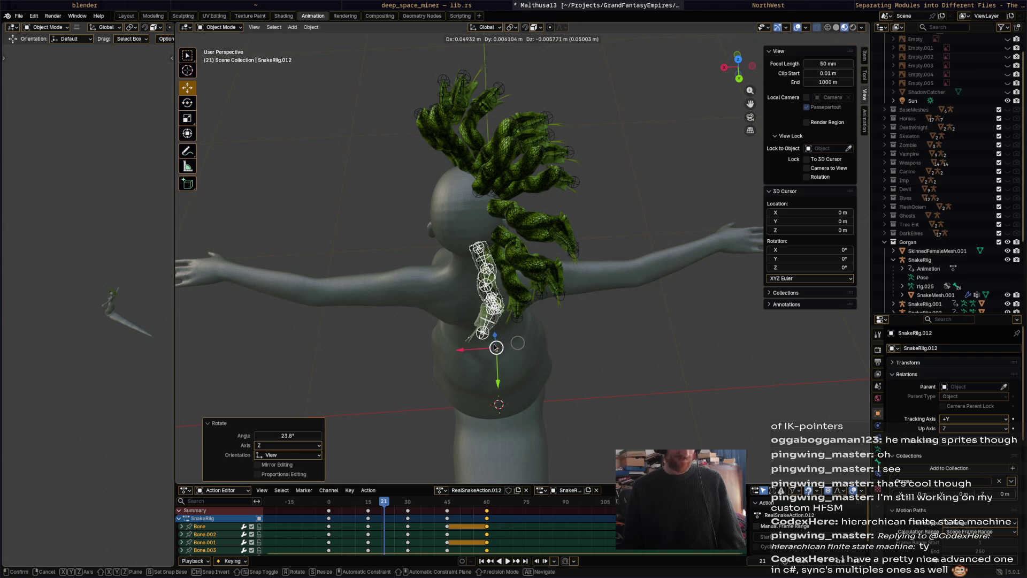
{"action": "left_click", "coordinate": [496, 347]}
- Give SnakeRig.012 a final slight turn and nudge from the side, then duplicate it into SnakeRig.013
{"action": "mouse_move", "coordinate": [496, 348]}
{"action": "middle_mouse_down"}
{"action": "mouse_move", "coordinate": [550, 361]}
{"action": "mouse_move", "coordinate": [607, 338]}
{"action": "middle_mouse_up"}
{"action": "key", "text": "r"}
{"action": "left_click", "coordinate": [568, 323]}
{"action": "key", "text": "g"}
{"action": "left_click", "coordinate": [591, 333]}
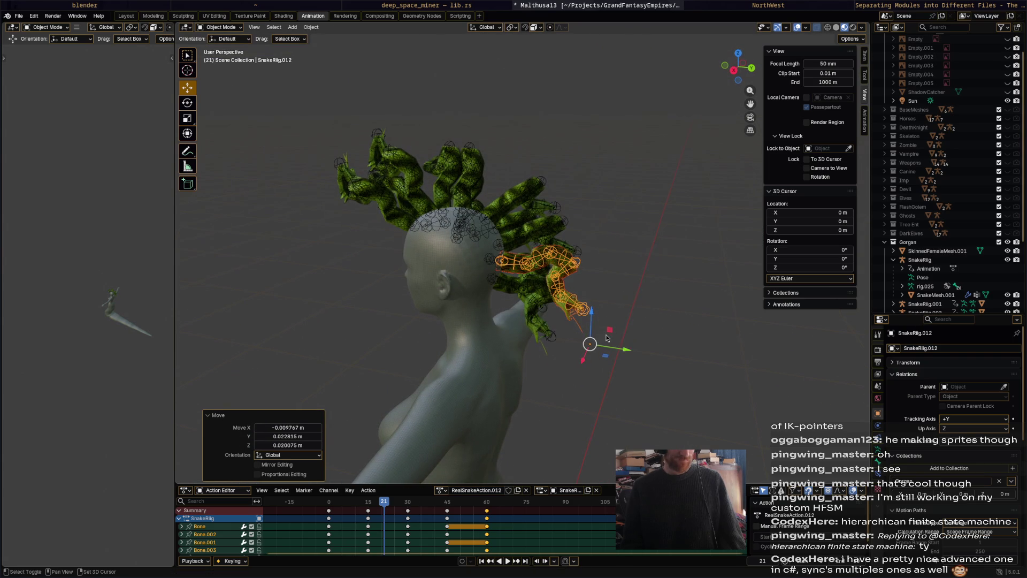
{"action": "key", "text": "shift+d"}
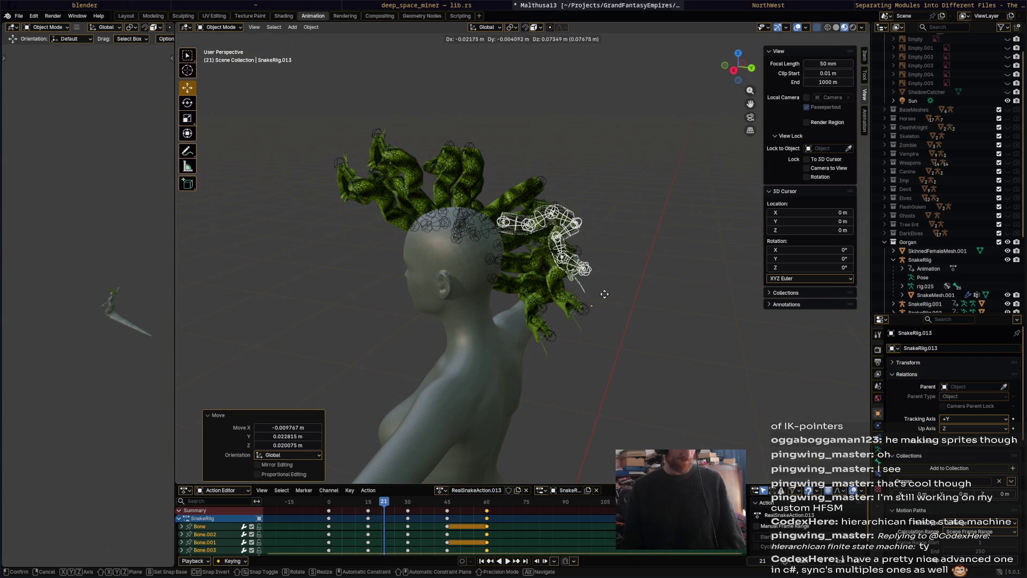
- Rotate and move SnakeRig.013 into place on the side of the head
{"action": "left_click", "coordinate": [634, 311]}
{"action": "middle_click_drag", "start_coordinate": [634, 311], "coordinate": [640, 304]}
{"action": "key", "text": "r"}
{"action": "left_click", "coordinate": [608, 248]}
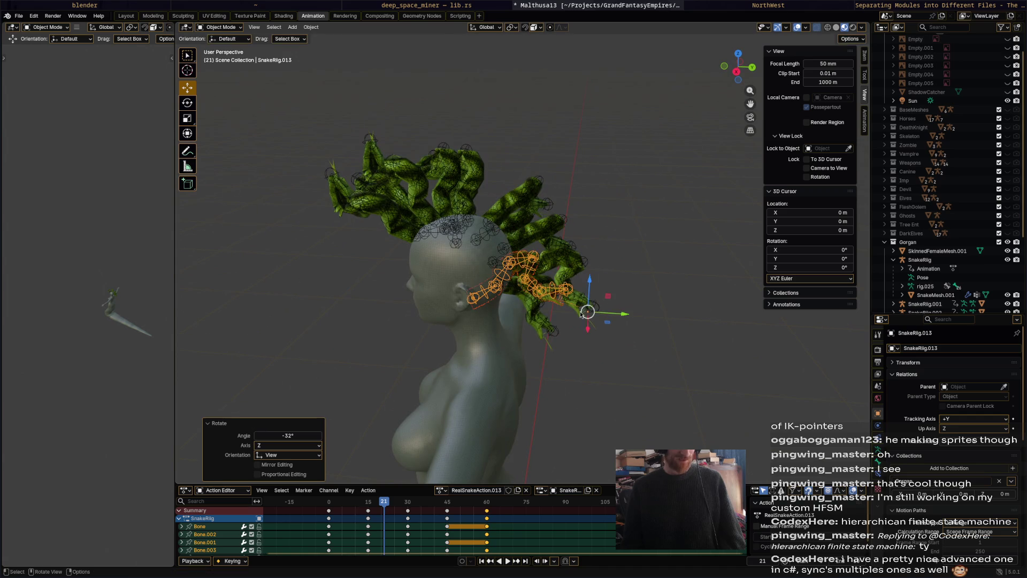
{"action": "key", "text": "g"}
{"action": "left_click", "coordinate": [614, 254]}
{"action": "middle_click_drag", "start_coordinate": [613, 255], "coordinate": [511, 325]}
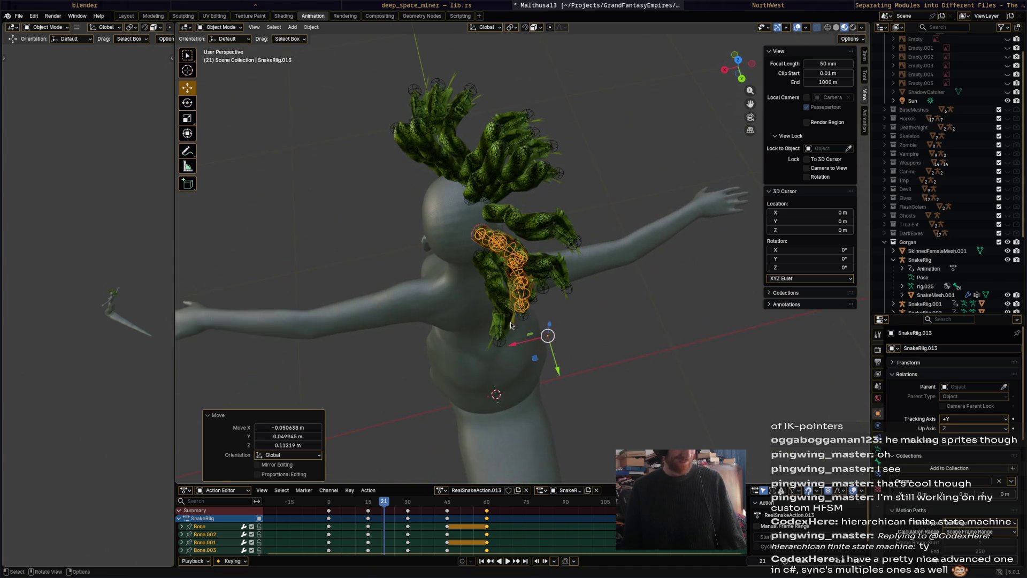
{"action": "key", "text": "g"}
{"action": "middle_click_drag", "start_coordinate": [566, 311], "coordinate": [531, 354]}
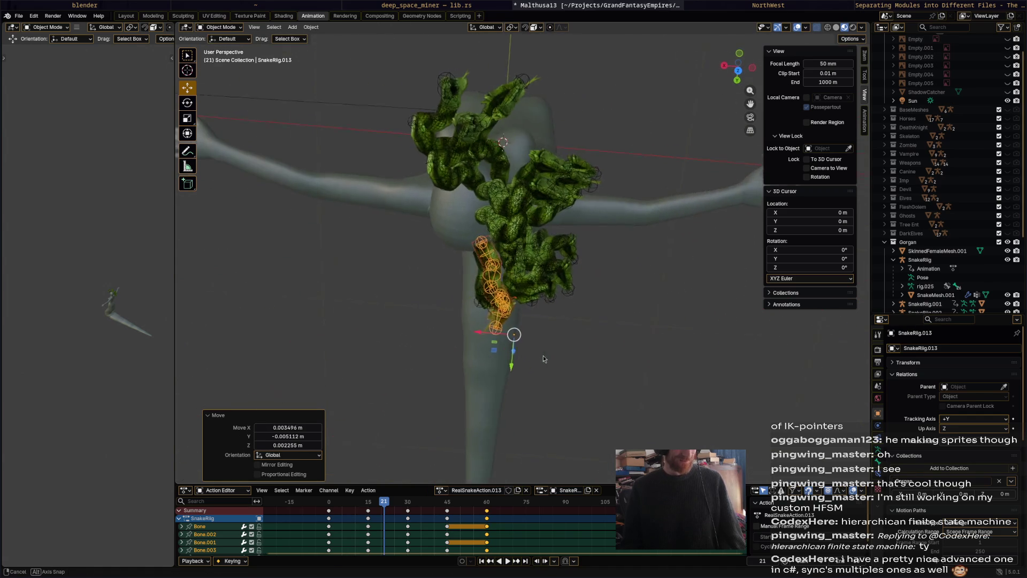
{"action": "key", "text": "r"}
{"action": "left_click", "coordinate": [529, 356]}
{"action": "key", "text": "g"}
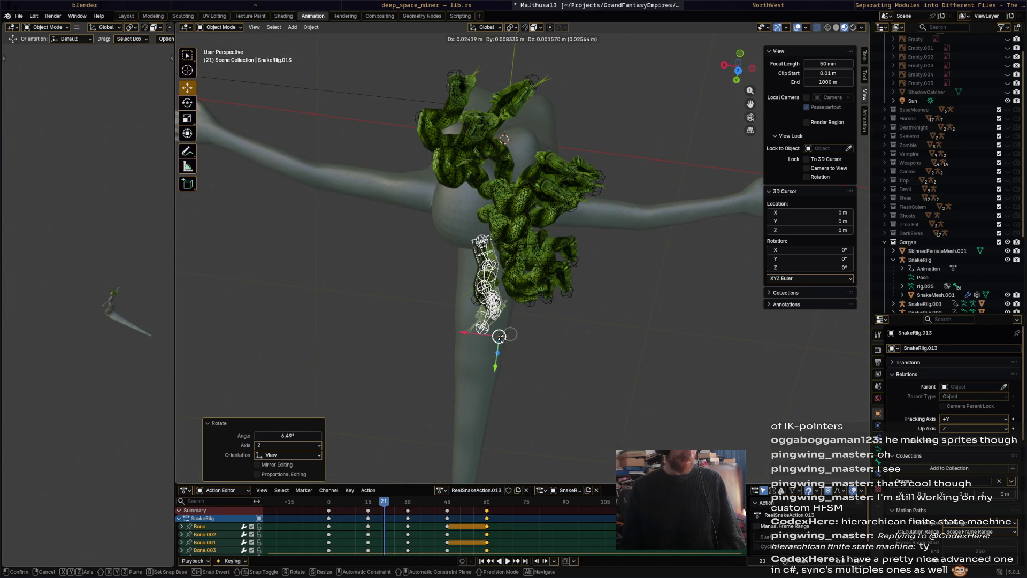
{"action": "left_click", "coordinate": [505, 345]}
{"action": "mouse_move", "coordinate": [506, 345]}
{"action": "middle_mouse_down"}
{"action": "mouse_move", "coordinate": [561, 227]}
{"action": "mouse_move", "coordinate": [552, 283]}
{"action": "middle_mouse_up"}
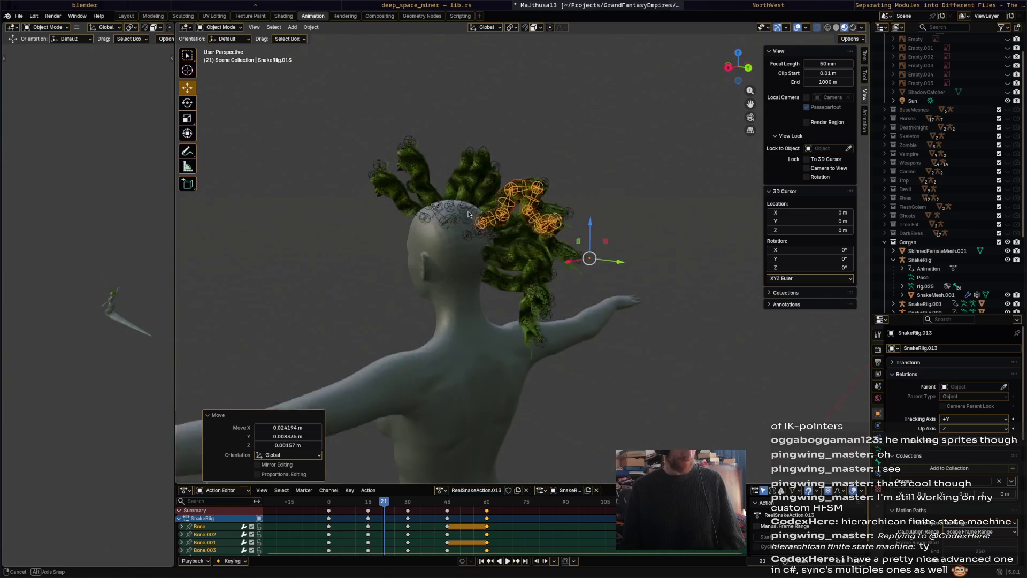
- Duplicate the rig into SnakeRig.014 and raise and rotate it toward the top of the head
{"action": "key", "text": "shift+d"}
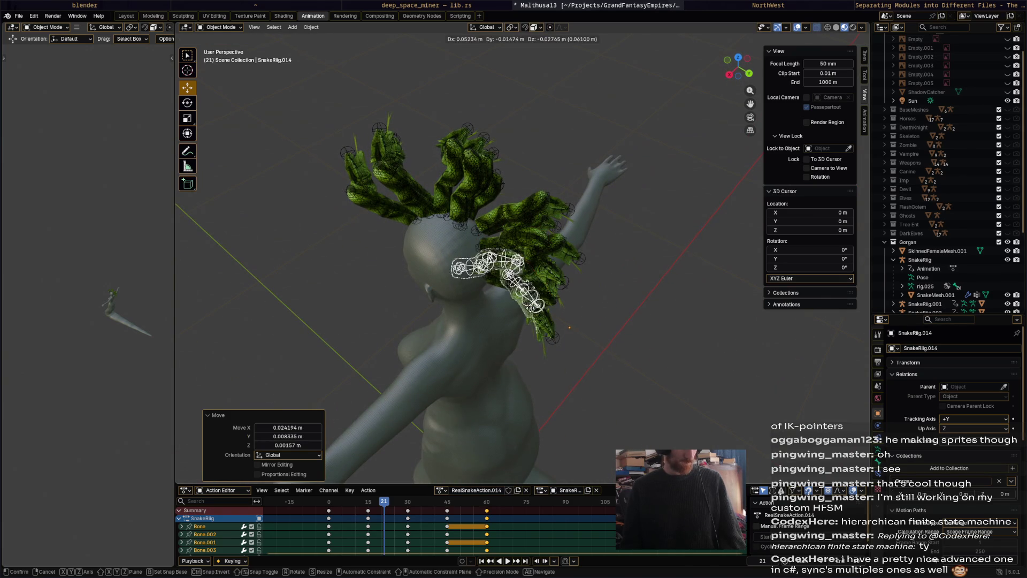
{"action": "key", "text": "Return"}
{"action": "mouse_move", "coordinate": [553, 289]}
{"action": "middle_mouse_down"}
{"action": "mouse_move", "coordinate": [518, 336]}
{"action": "mouse_move", "coordinate": [630, 220]}
{"action": "middle_mouse_up"}
{"action": "key", "text": "g"}
{"action": "key", "text": "Return"}
{"action": "key", "text": "g"}
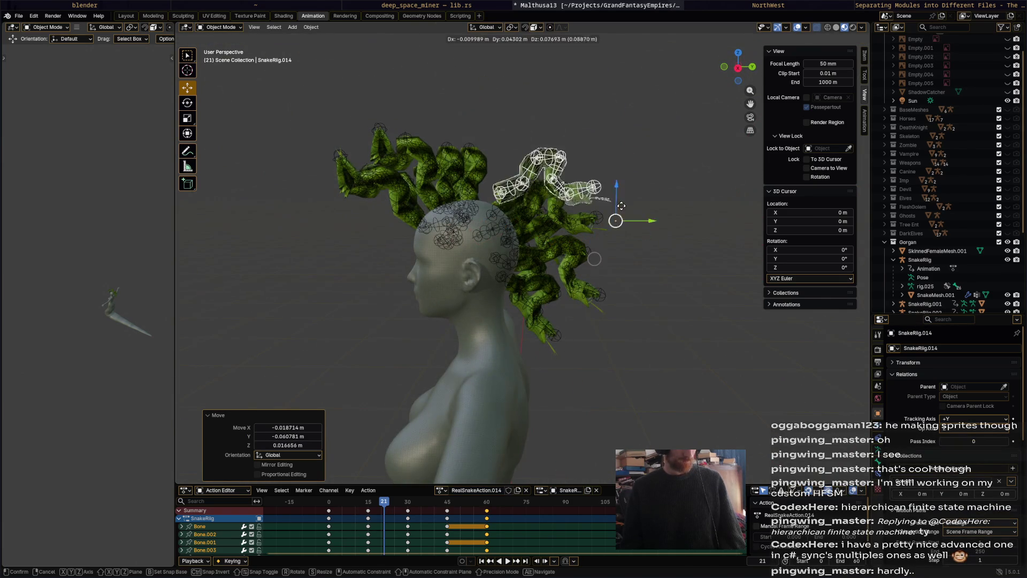
{"action": "key", "text": "Return"}
{"action": "key", "text": "r"}
{"action": "key", "text": "Return"}
- Refine SnakeRig.014's position and tilt so it sits on the upper back of the head
{"action": "key", "text": "g"}
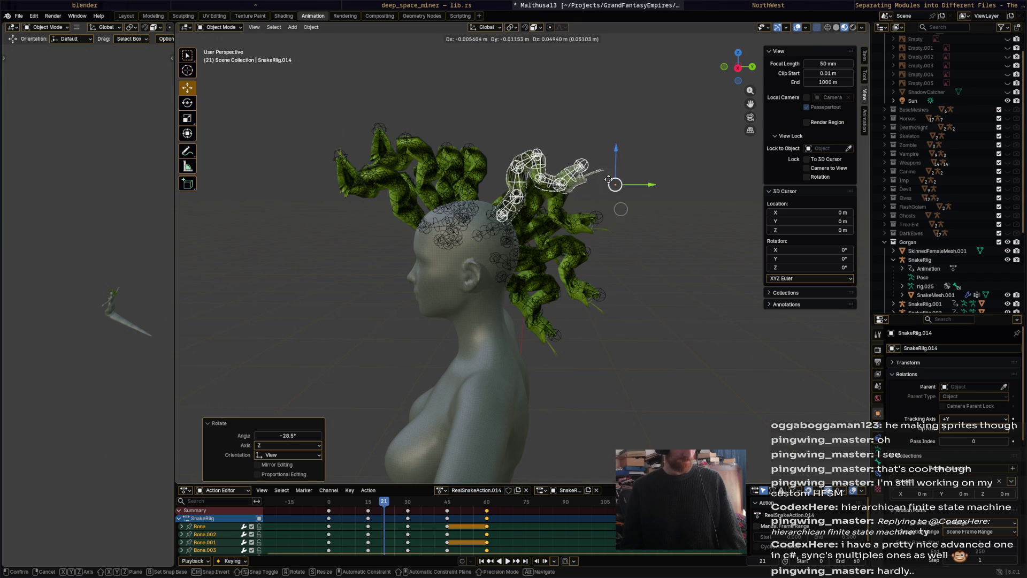
{"action": "key", "text": "Return"}
{"action": "key", "text": "r"}
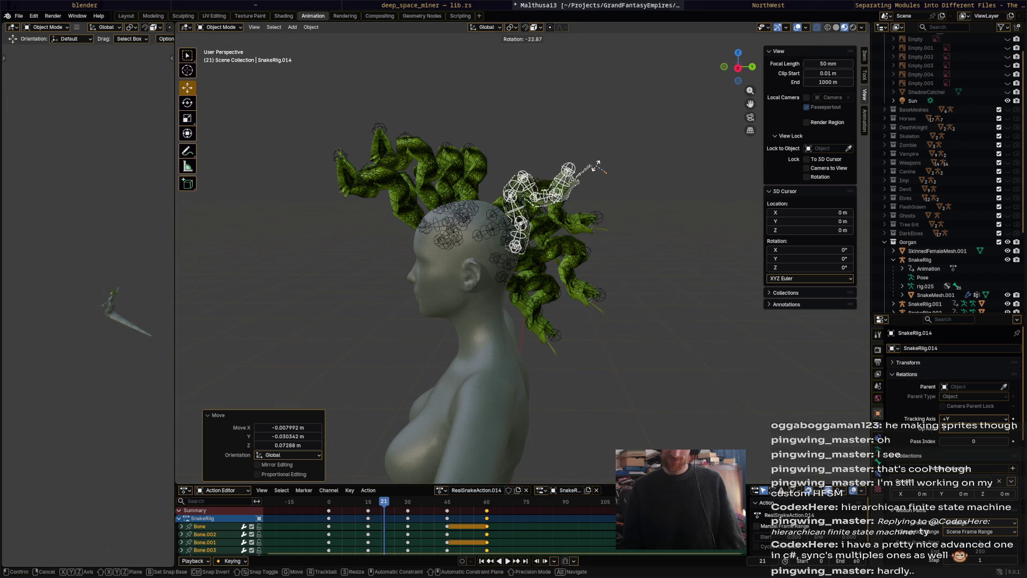
{"action": "key", "text": "Return"}
{"action": "key", "text": "g"}
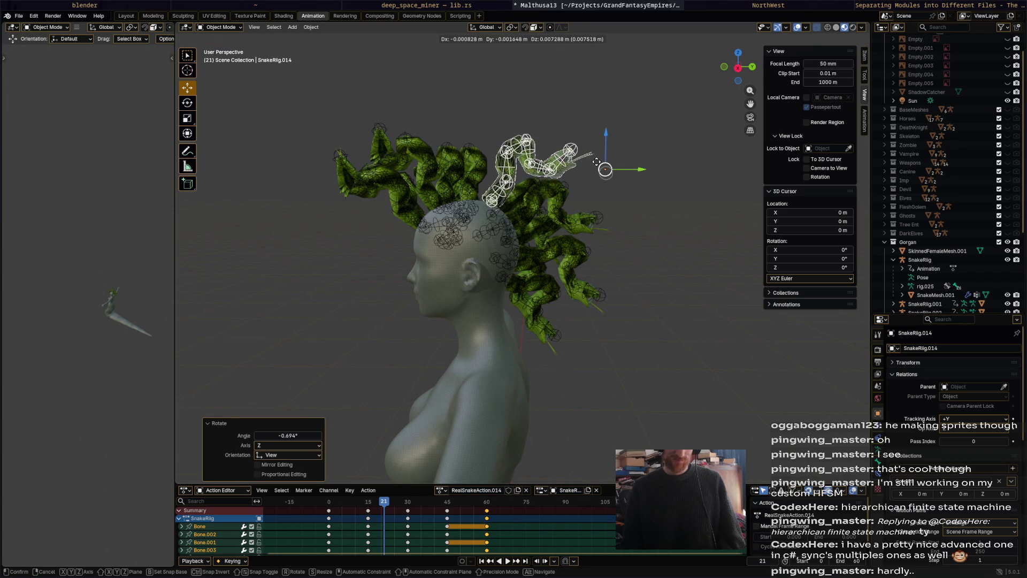
{"action": "key", "text": "Return"}
{"action": "middle_click_drag", "start_coordinate": [605, 172], "coordinate": [592, 201]}
{"action": "key", "text": "r"}
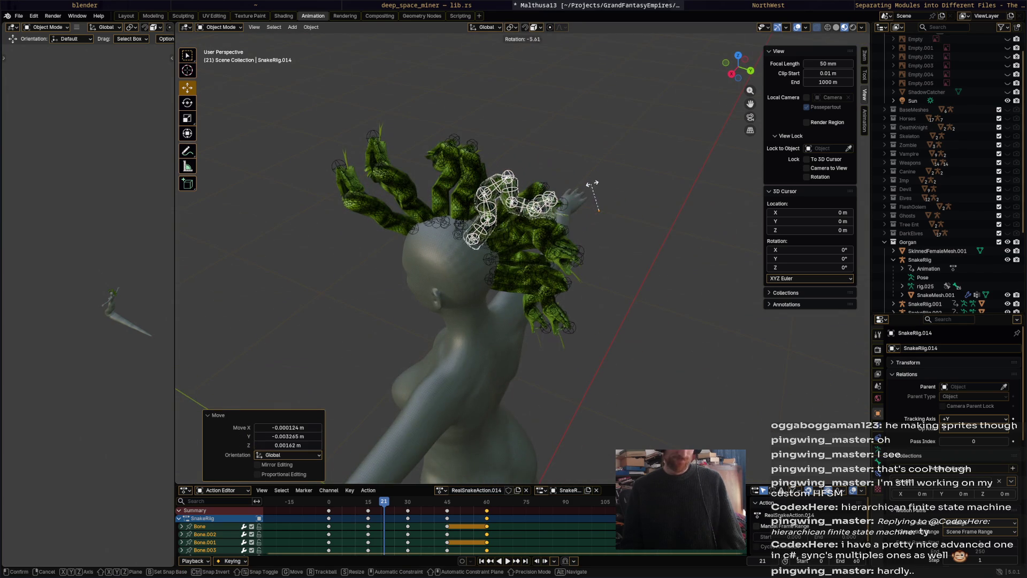
{"action": "key", "text": "Return"}
{"action": "middle_click_drag", "start_coordinate": [616, 235], "coordinate": [623, 249]}
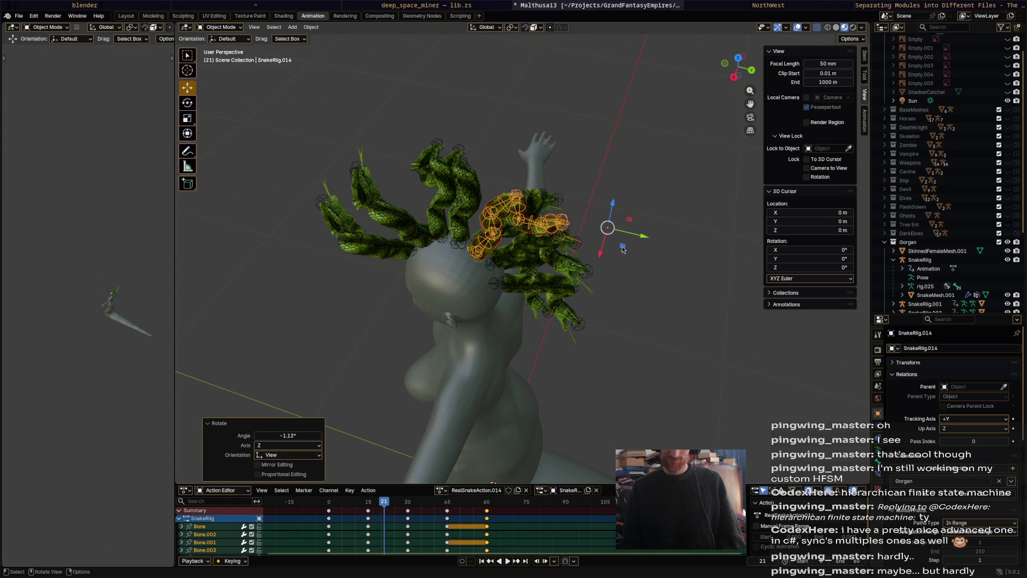
- Duplicate into SnakeRig.015 and rotate it about -175° to flip it around
{"action": "key", "text": "shift+d"}
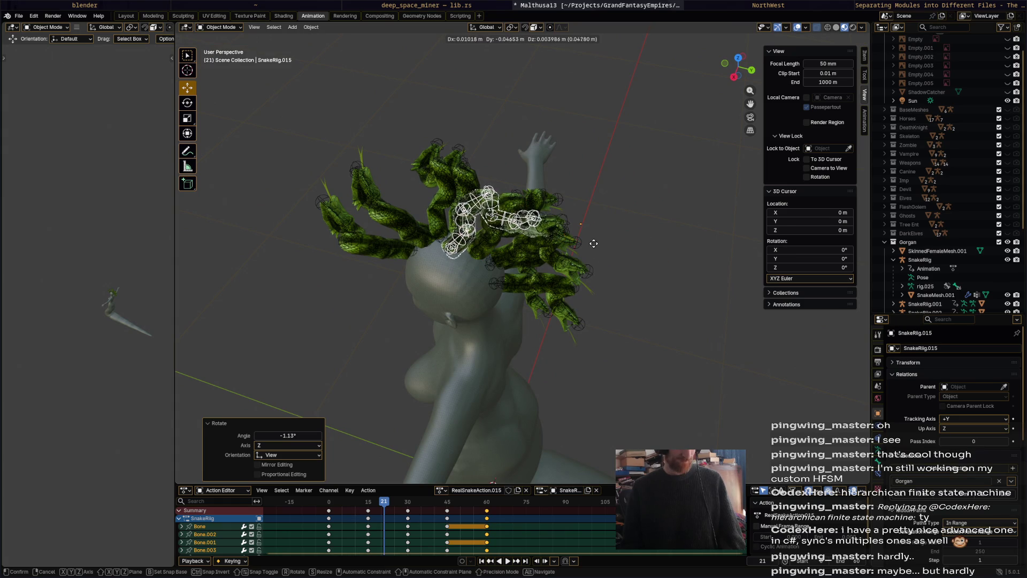
{"action": "key", "text": "Return"}
{"action": "key", "text": "r"}
{"action": "mouse_move", "coordinate": [618, 241]}
{"action": "middle_mouse_down"}
{"action": "mouse_move", "coordinate": [593, 168]}
{"action": "mouse_move", "coordinate": [588, 276]}
{"action": "middle_mouse_up"}
{"action": "key", "text": "Return"}
{"action": "key", "text": "r"}
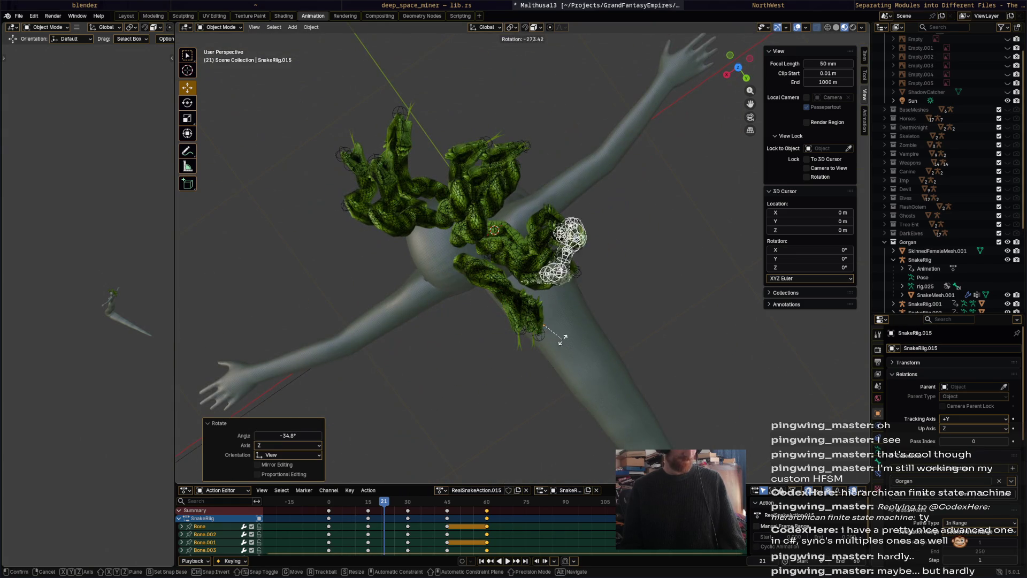
{"action": "key", "text": "Return"}
{"action": "mouse_move", "coordinate": [539, 326]}
{"action": "middle_mouse_down"}
{"action": "mouse_move", "coordinate": [609, 244]}
{"action": "mouse_move", "coordinate": [546, 241]}
{"action": "mouse_move", "coordinate": [614, 243]}
{"action": "middle_mouse_up"}
- Move SnakeRig.015 onto the crown so it rises from the top of the head
{"action": "key", "text": "g"}
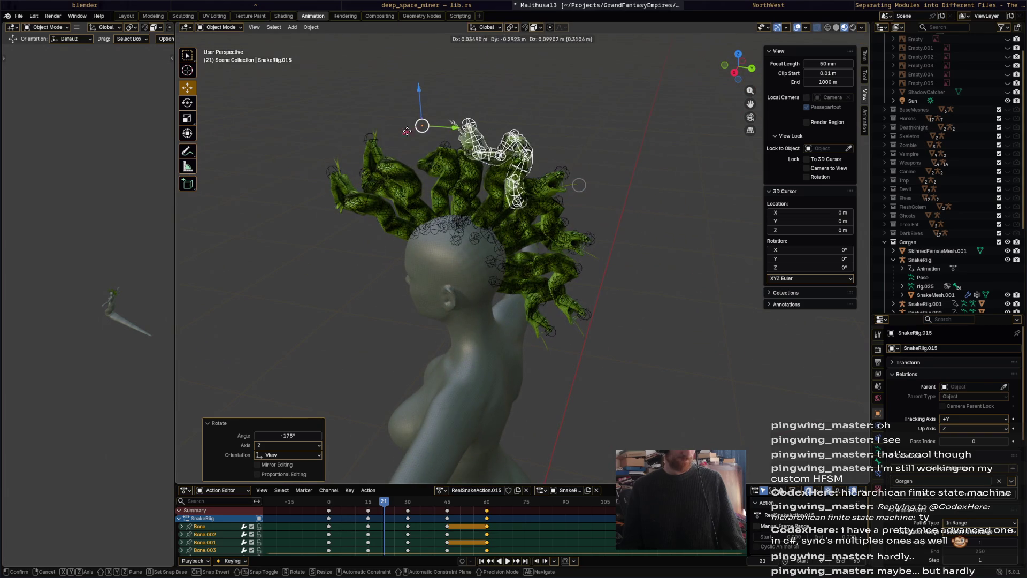
{"action": "key", "text": "Return"}
{"action": "mouse_move", "coordinate": [515, 153]}
{"action": "middle_mouse_down"}
{"action": "mouse_move", "coordinate": [536, 74]}
{"action": "mouse_move", "coordinate": [418, 121]}
{"action": "middle_mouse_up"}
{"action": "key", "text": "g"}
{"action": "key", "text": "Return"}
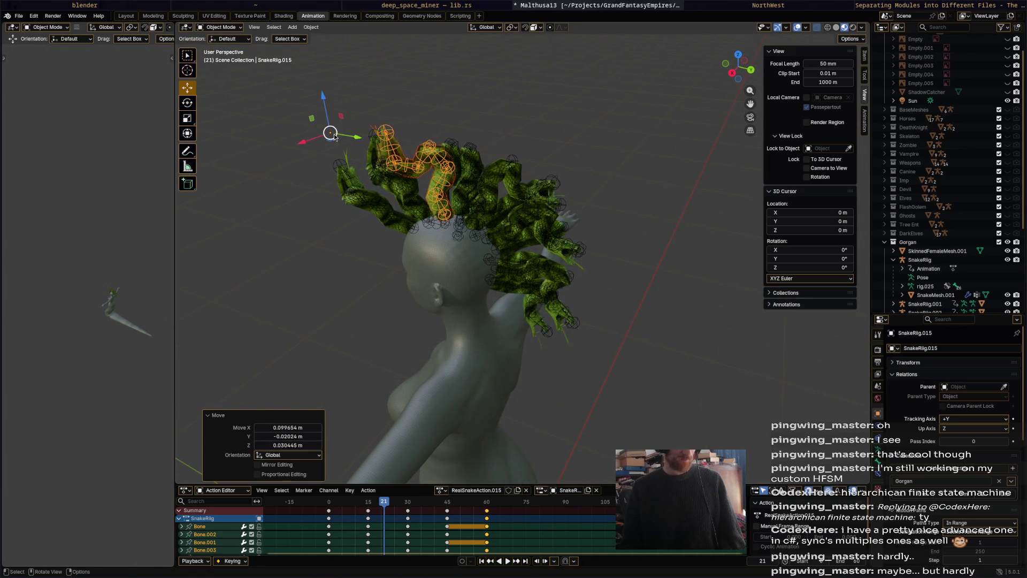
{"action": "key", "text": "g"}
{"action": "key", "text": "Return"}
{"action": "mouse_move", "coordinate": [336, 137]}
{"action": "middle_mouse_down"}
{"action": "mouse_move", "coordinate": [434, 138]}
{"action": "mouse_move", "coordinate": [252, 138]}
{"action": "mouse_move", "coordinate": [526, 187]}
{"action": "mouse_move", "coordinate": [493, 198]}
{"action": "middle_mouse_up"}
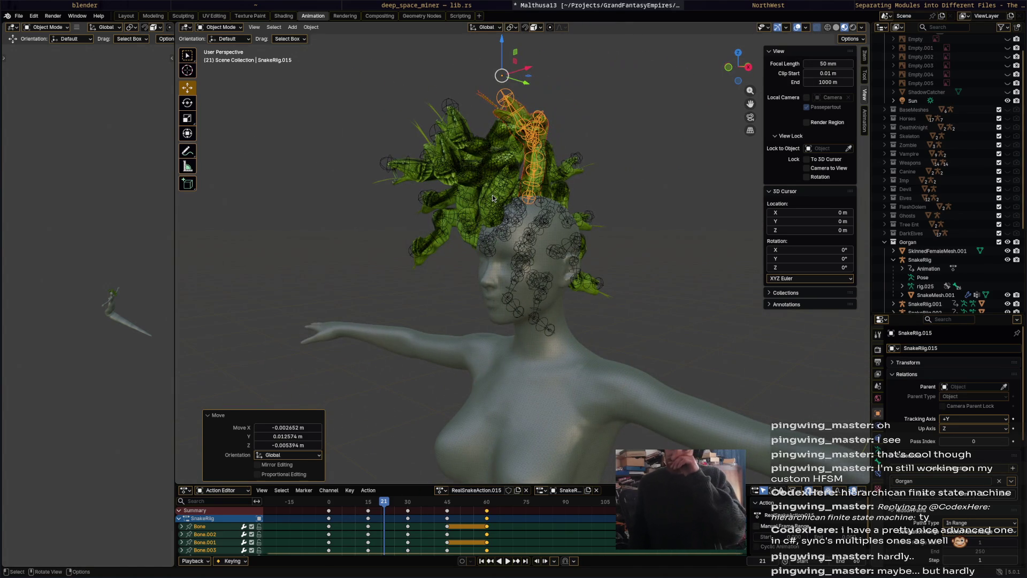
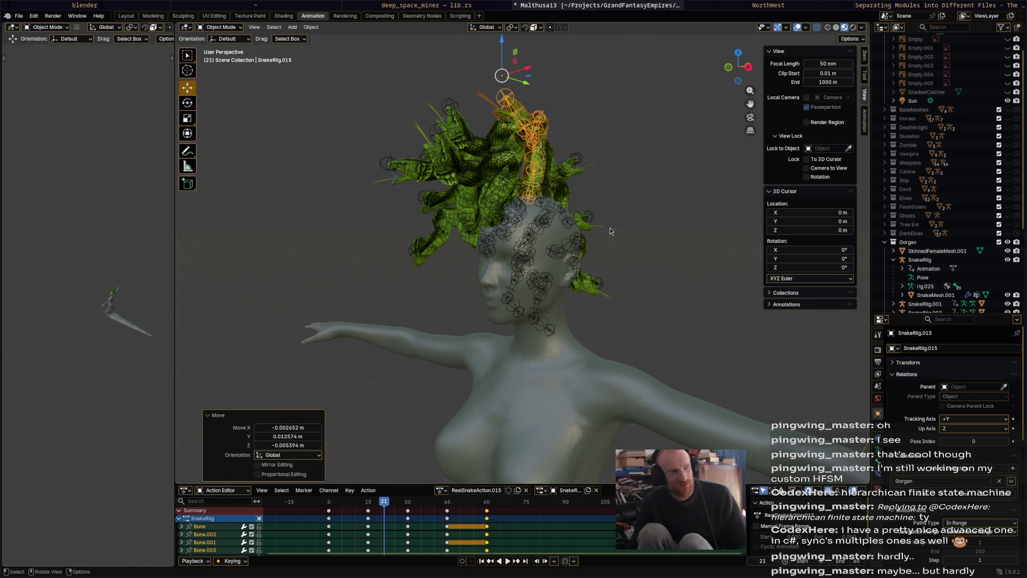
- Duplicate SnakeRig.015 into a new copy and give it a first rotation and position on the back of the head
{"action": "middle_click_drag", "start_coordinate": [636, 181], "coordinate": [536, 238]}
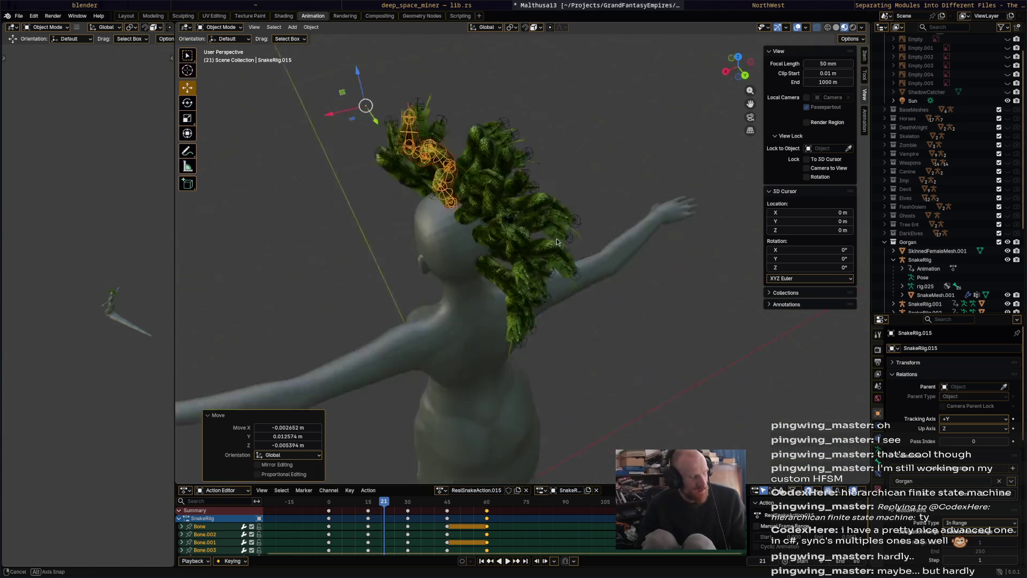
{"action": "key", "text": "shift+d"}
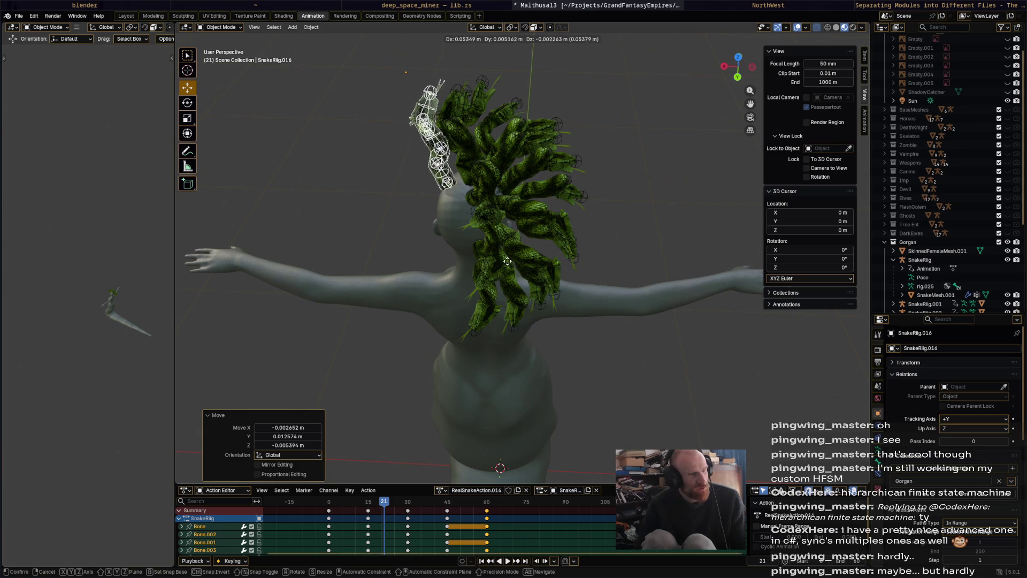
{"action": "left_click", "coordinate": [507, 261]}
{"action": "middle_click_drag", "start_coordinate": [508, 261], "coordinate": [562, 169]}
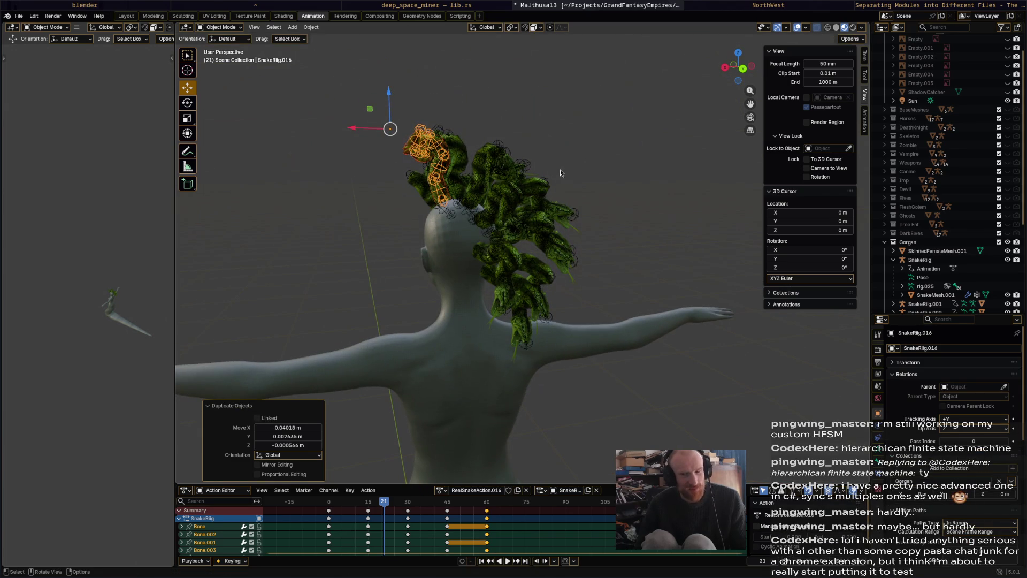
{"action": "key", "text": "r"}
{"action": "left_click", "coordinate": [439, 161]}
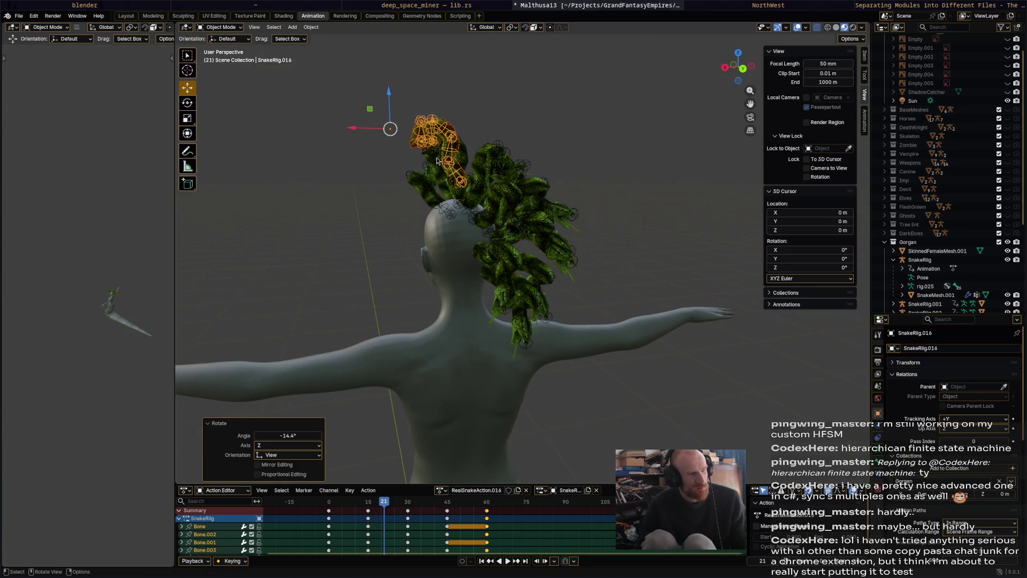
{"action": "key", "text": "g"}
{"action": "left_click", "coordinate": [452, 162]}
- Move the new snake rig into place among the rear snakes and refine its rotation and position
{"action": "mouse_move", "coordinate": [451, 163]}
{"action": "middle_mouse_down"}
{"action": "mouse_move", "coordinate": [646, 174]}
{"action": "mouse_move", "coordinate": [442, 281]}
{"action": "middle_mouse_up"}
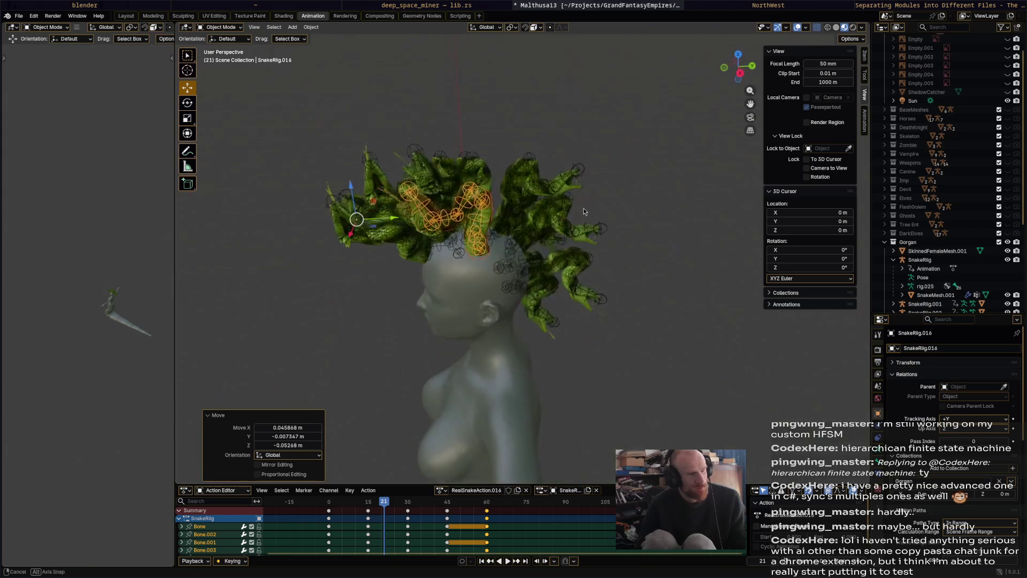
{"action": "key", "text": "g"}
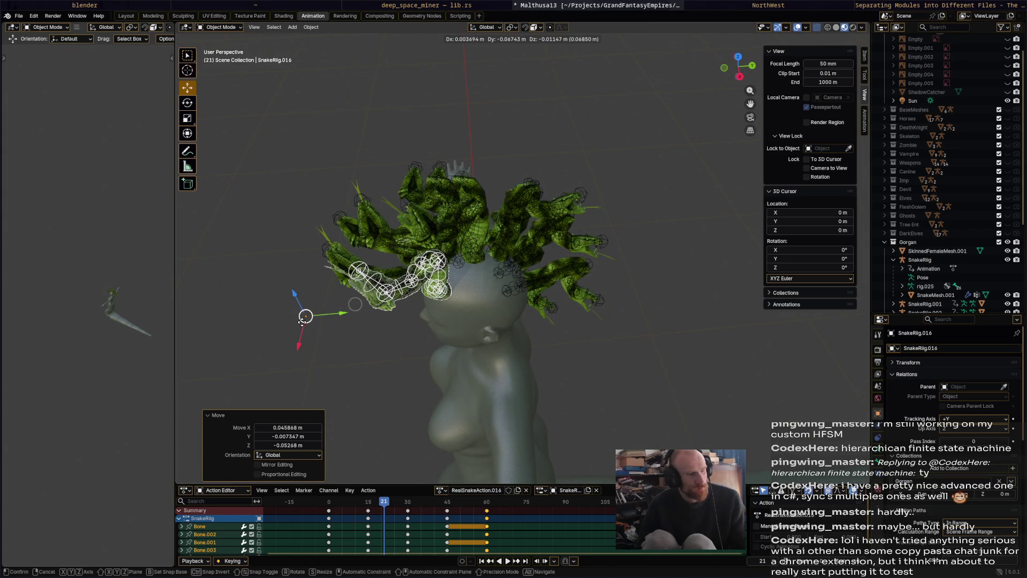
{"action": "left_click", "coordinate": [302, 322]}
{"action": "mouse_move", "coordinate": [303, 322]}
{"action": "middle_mouse_down"}
{"action": "mouse_move", "coordinate": [378, 194]}
{"action": "mouse_move", "coordinate": [596, 169]}
{"action": "middle_mouse_up"}
{"action": "key", "text": "r"}
{"action": "left_click", "coordinate": [399, 183]}
{"action": "key", "text": "g"}
{"action": "left_click", "coordinate": [384, 164]}
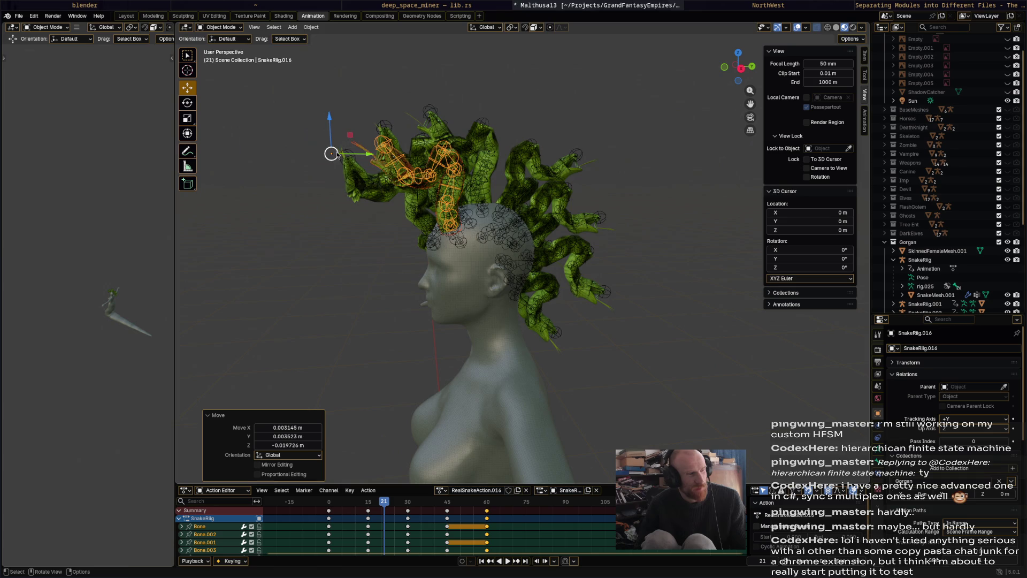
- Nudge the rig closer to the scalp, rotate it from the side, then duplicate it as SnakeRig.017
{"action": "key", "text": "g"}
{"action": "left_click", "coordinate": [338, 154]}
{"action": "middle_click_drag", "start_coordinate": [337, 154], "coordinate": [345, 128]}
{"action": "key", "text": "r"}
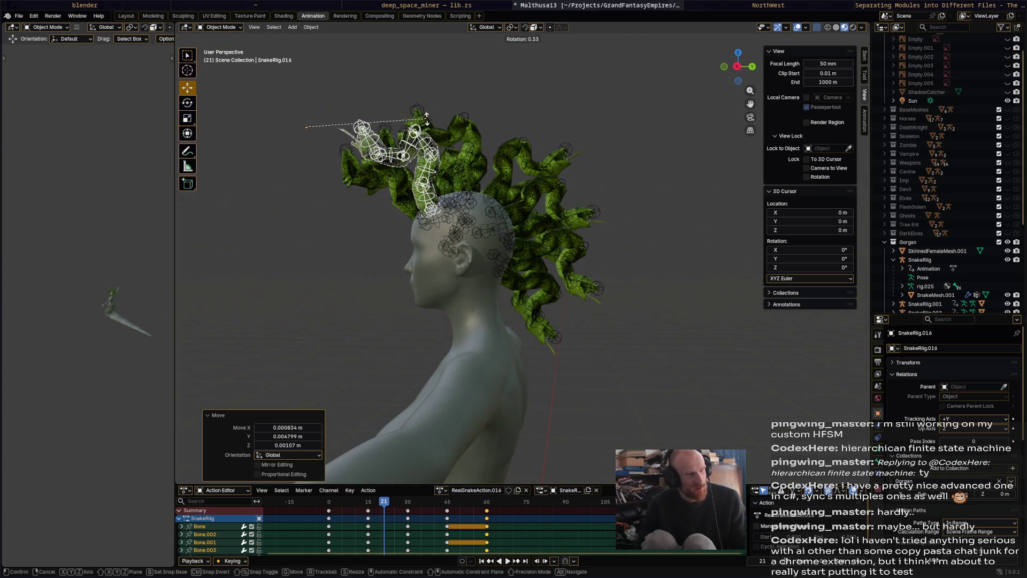
{"action": "left_click", "coordinate": [431, 108]}
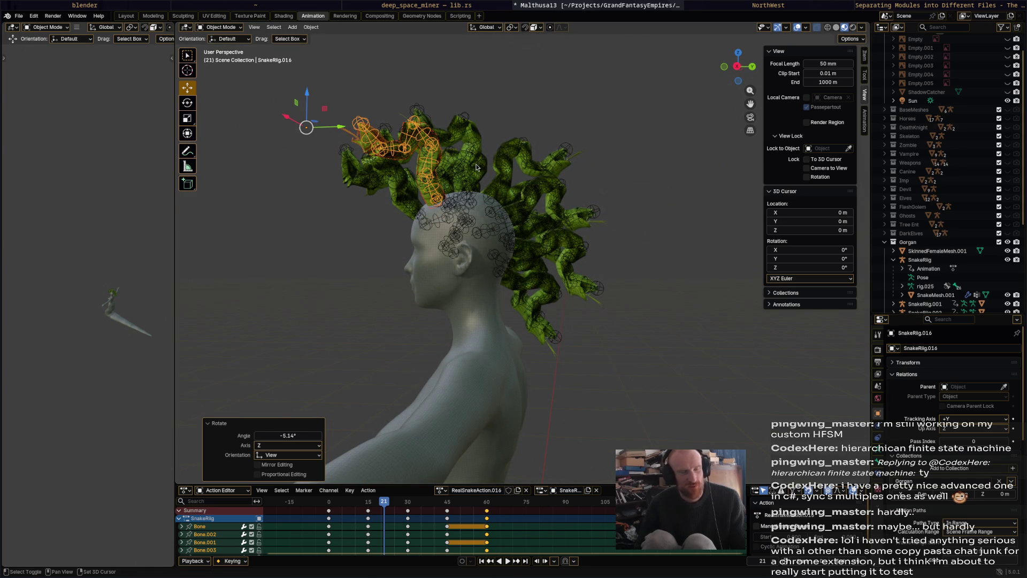
{"action": "key", "text": "shift+d"}
{"action": "left_click", "coordinate": [514, 169]}
- Rotate and move SnakeRig.017 onto the scalp from two viewing angles
{"action": "middle_click_drag", "start_coordinate": [514, 168], "coordinate": [527, 189]}
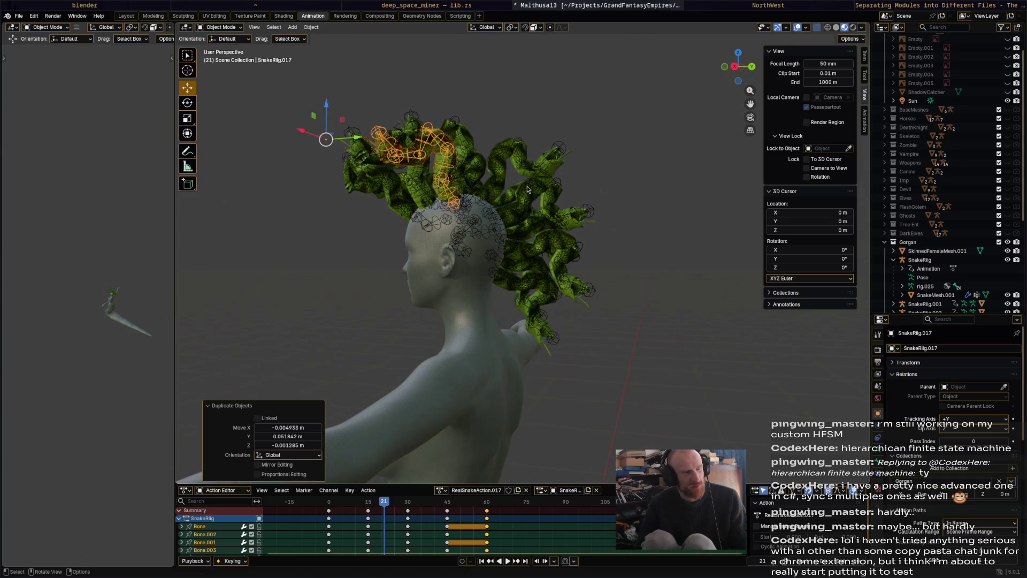
{"action": "key", "text": "r"}
{"action": "left_click", "coordinate": [442, 191]}
{"action": "key", "text": "g"}
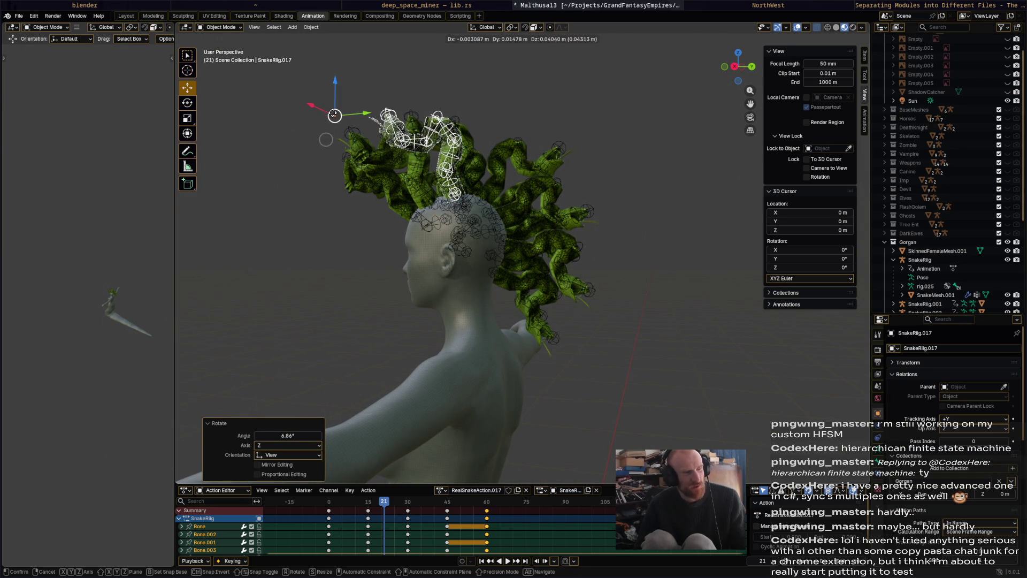
{"action": "left_click", "coordinate": [346, 145]}
{"action": "mouse_move", "coordinate": [346, 145]}
{"action": "middle_mouse_down"}
{"action": "mouse_move", "coordinate": [512, 203]}
{"action": "mouse_move", "coordinate": [389, 153]}
{"action": "mouse_move", "coordinate": [396, 248]}
{"action": "mouse_move", "coordinate": [507, 190]}
{"action": "middle_mouse_up"}
{"action": "key", "text": "r"}
{"action": "left_click", "coordinate": [513, 203]}
- Settle SnakeRig.017 into its final rotation and position among the snake hair
{"action": "key", "text": "g"}
{"action": "left_click", "coordinate": [411, 129]}
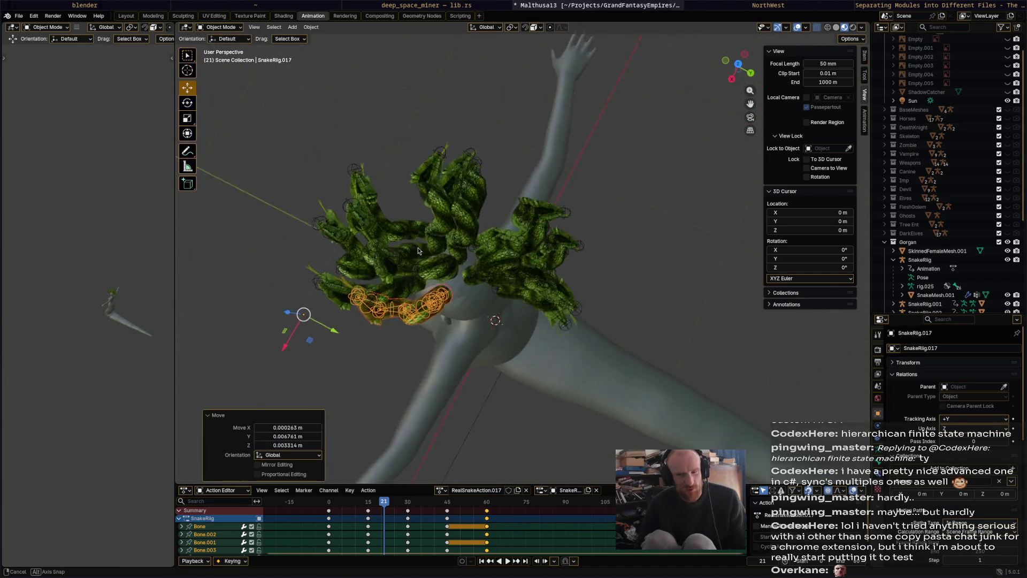
{"action": "key", "text": "r"}
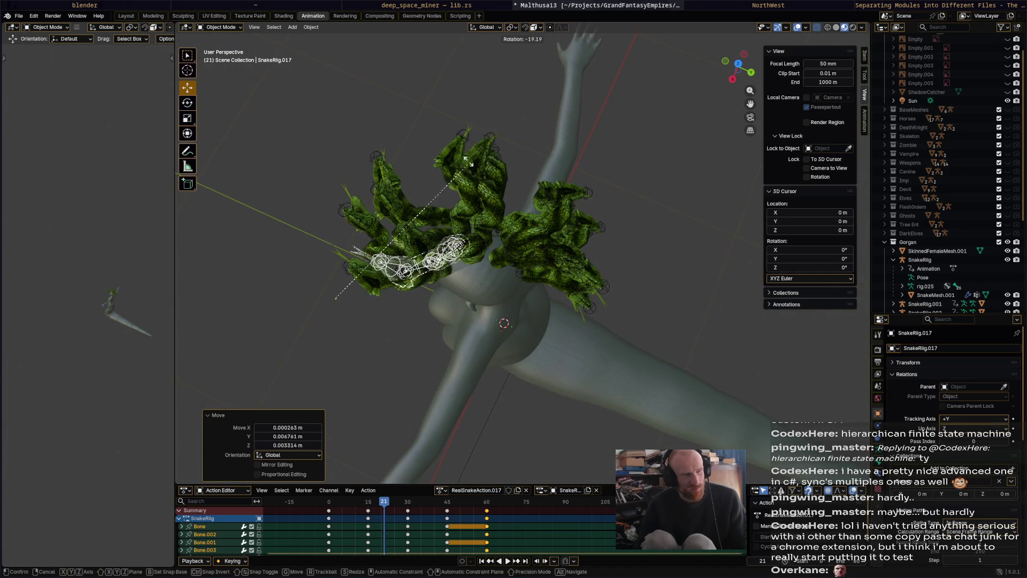
{"action": "left_click", "coordinate": [435, 145]}
{"action": "key", "text": "g"}
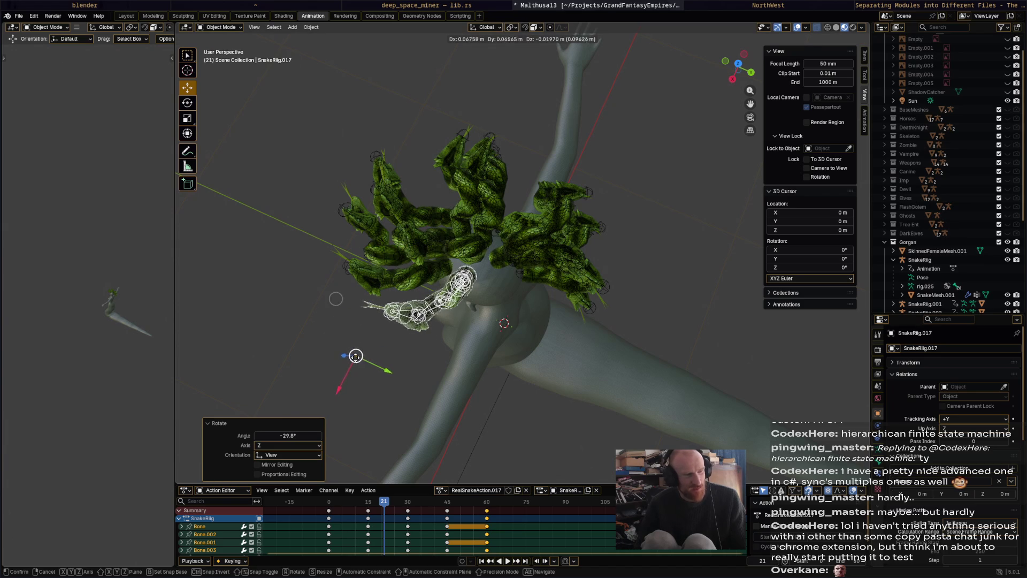
{"action": "left_click", "coordinate": [486, 321]}
{"action": "middle_click_drag", "start_coordinate": [486, 321], "coordinate": [551, 210]}
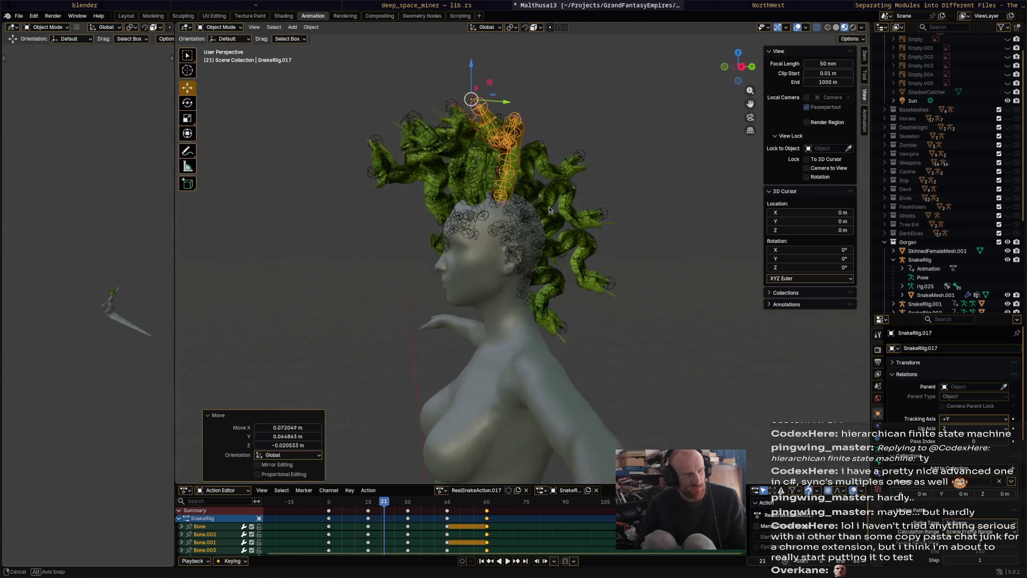
- Duplicate the rig as SnakeRig.018 and rotate and move it onto the head
{"action": "key", "text": "shift+d"}
{"action": "left_click", "coordinate": [627, 234]}
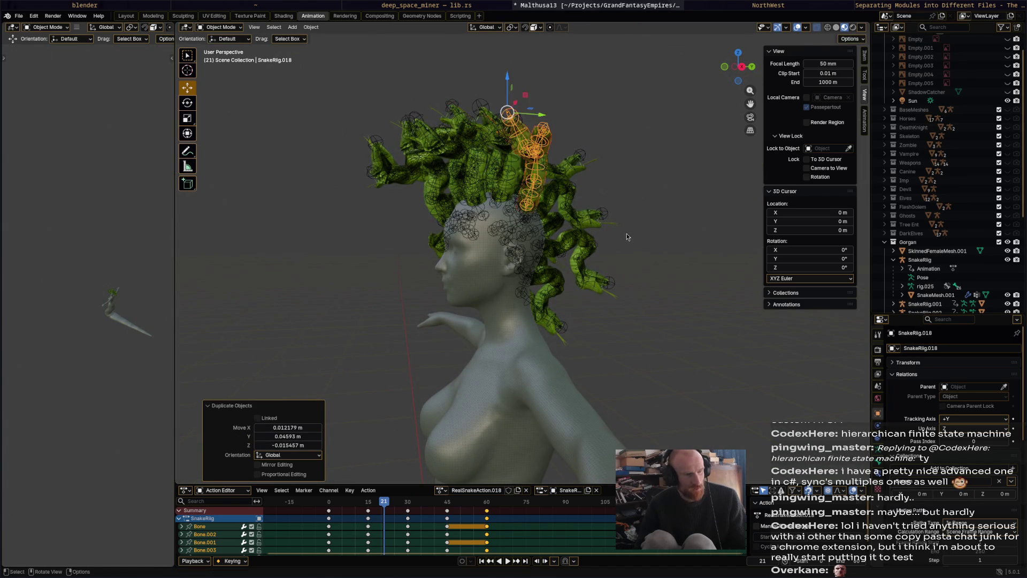
{"action": "middle_click_drag", "start_coordinate": [627, 234], "coordinate": [618, 243]}
{"action": "key", "text": "r"}
{"action": "left_click", "coordinate": [598, 274]}
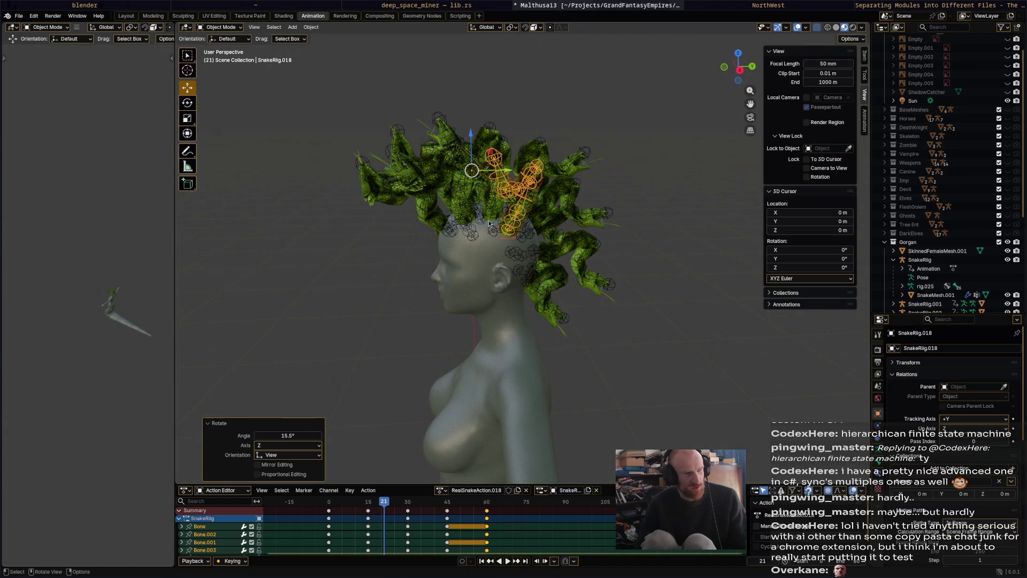
{"action": "key", "text": "g"}
{"action": "left_click", "coordinate": [482, 160]}
- Shift SnakeRig.018 right into its final spot and duplicate it as SnakeRig.019
{"action": "middle_click_drag", "start_coordinate": [482, 161], "coordinate": [435, 268]}
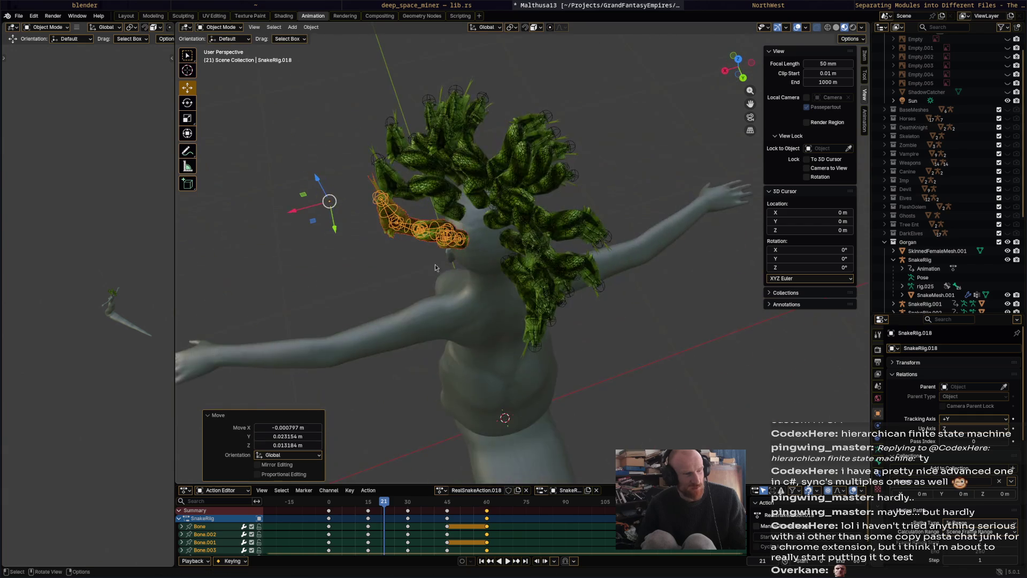
{"action": "key", "text": "g"}
{"action": "key", "text": "Return"}
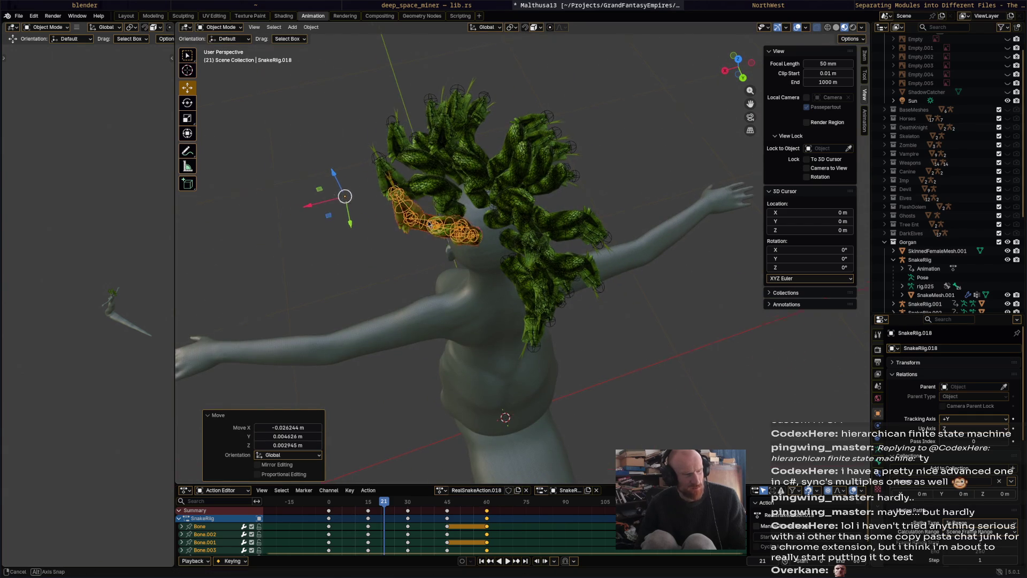
{"action": "middle_click_drag", "start_coordinate": [434, 218], "coordinate": [458, 201]}
{"action": "key", "text": "shift+d"}
- Confirm the SnakeRig.019 copy and give it initial rotations and a small move from the side profile
{"action": "key", "text": "Return"}
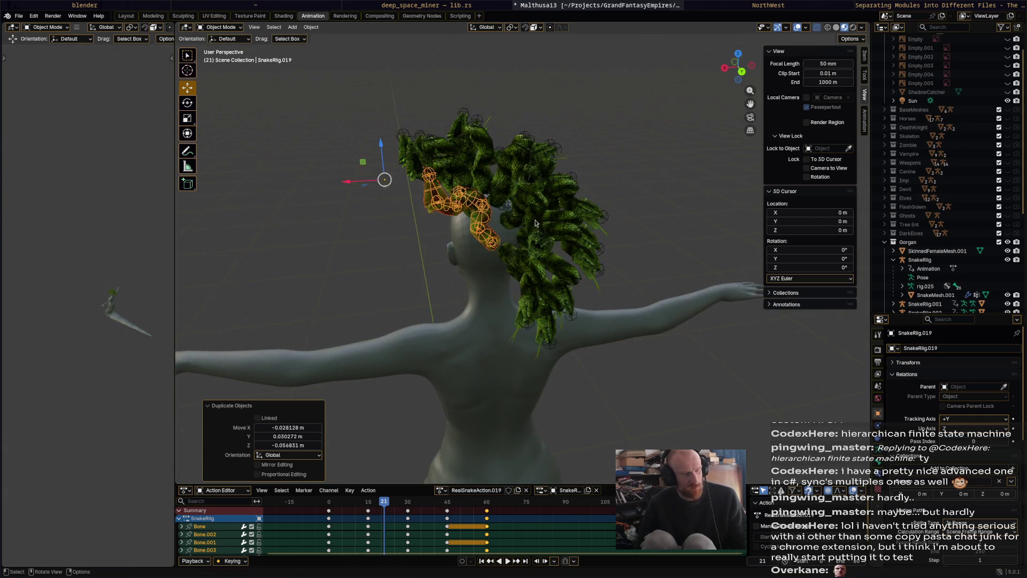
{"action": "middle_click_drag", "start_coordinate": [482, 241], "coordinate": [563, 201]}
{"action": "key", "text": "r"}
{"action": "key", "text": "Return"}
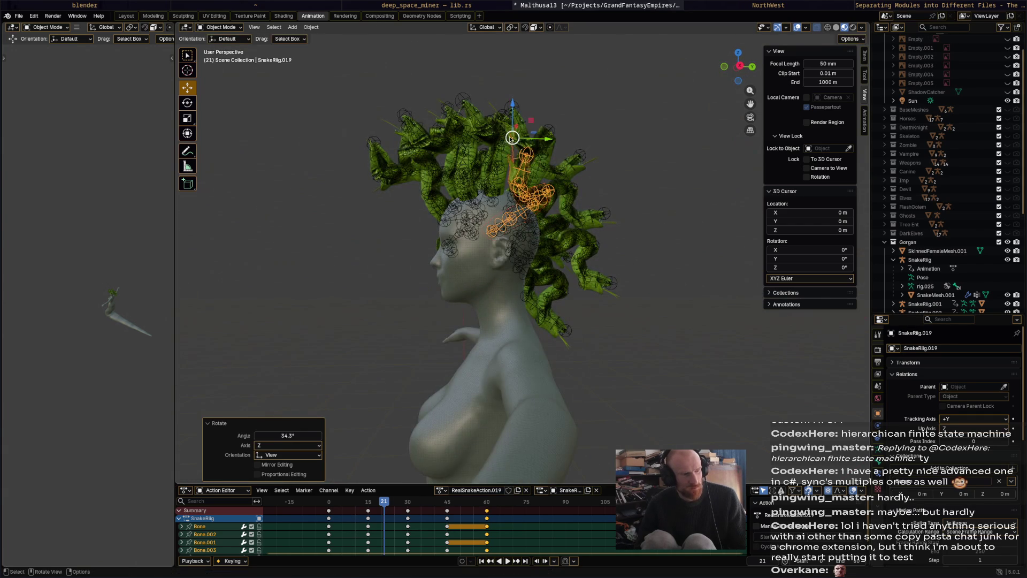
{"action": "key", "text": "g"}
{"action": "key", "text": "Escape"}
{"action": "key", "text": "r"}
{"action": "key", "text": "Return"}
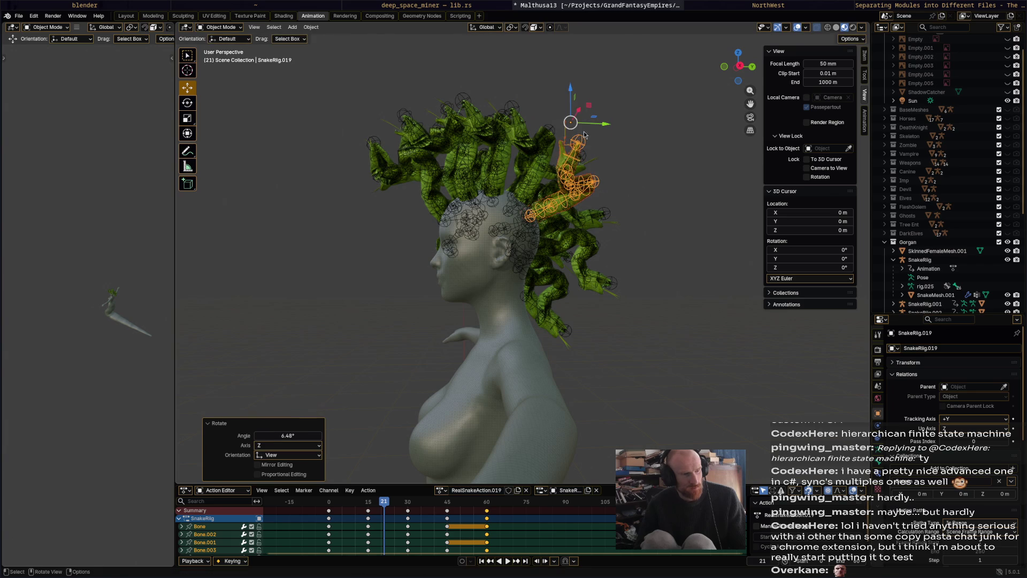
{"action": "key", "text": "g"}
- Rotate SnakeRig.019 strongly and move it down toward the nape, then fine-tune it from the side
{"action": "key", "text": "Return"}
{"action": "middle_click_drag", "start_coordinate": [570, 121], "coordinate": [469, 136]}
{"action": "key", "text": "r"}
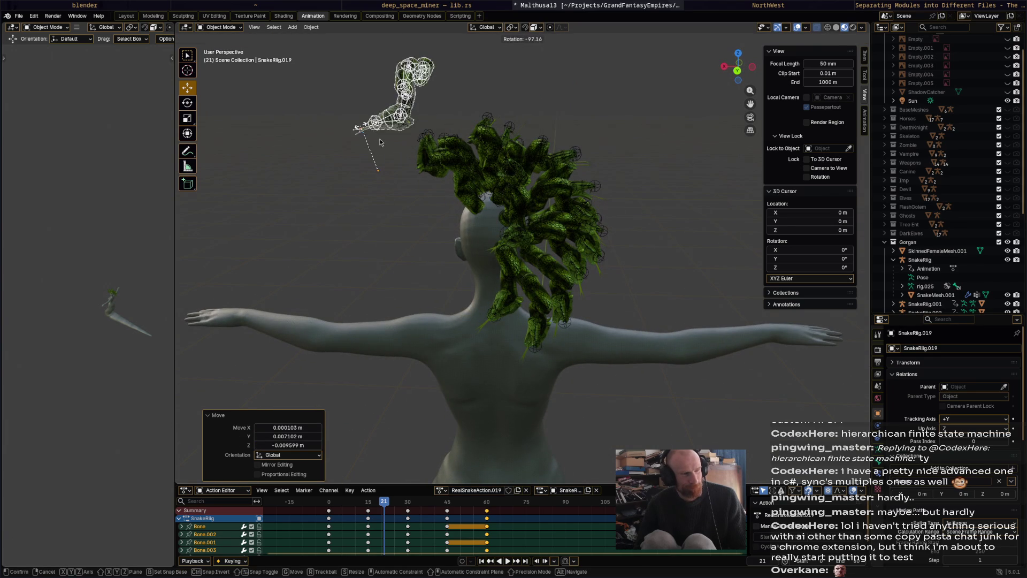
{"action": "key", "text": "Return"}
{"action": "key", "text": "g"}
{"action": "key", "text": "Return"}
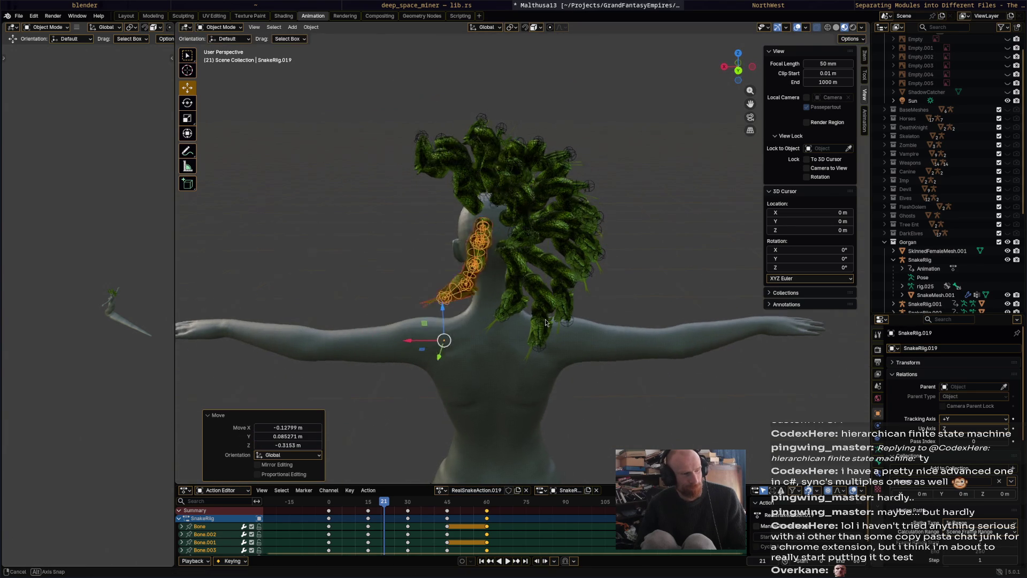
{"action": "middle_click_drag", "start_coordinate": [379, 170], "coordinate": [663, 287]}
{"action": "key", "text": "r"}
{"action": "key", "text": "Return"}
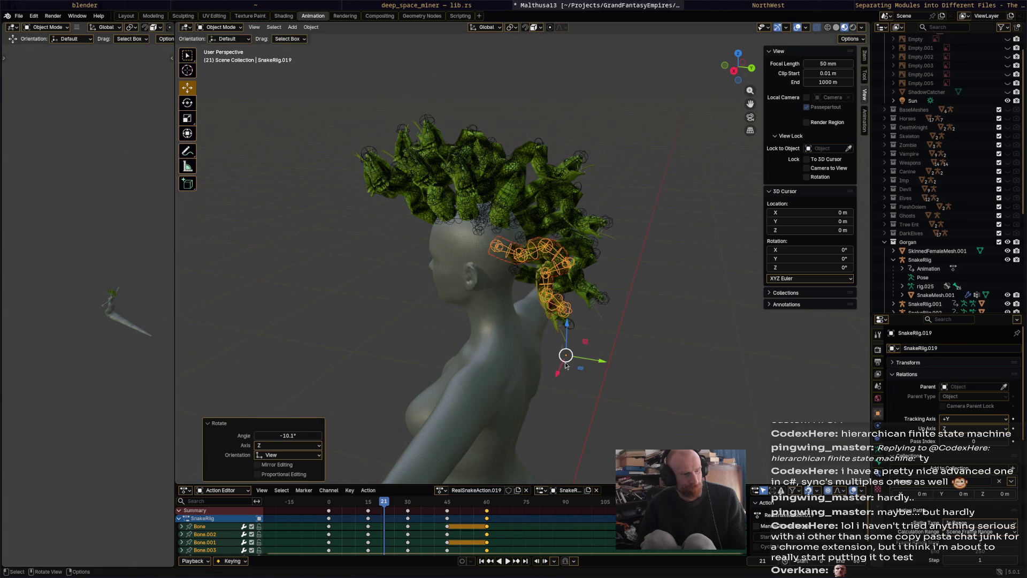
{"action": "key", "text": "g"}
{"action": "key", "text": "Return"}
{"action": "middle_click_drag", "start_coordinate": [594, 345], "coordinate": [536, 193]}
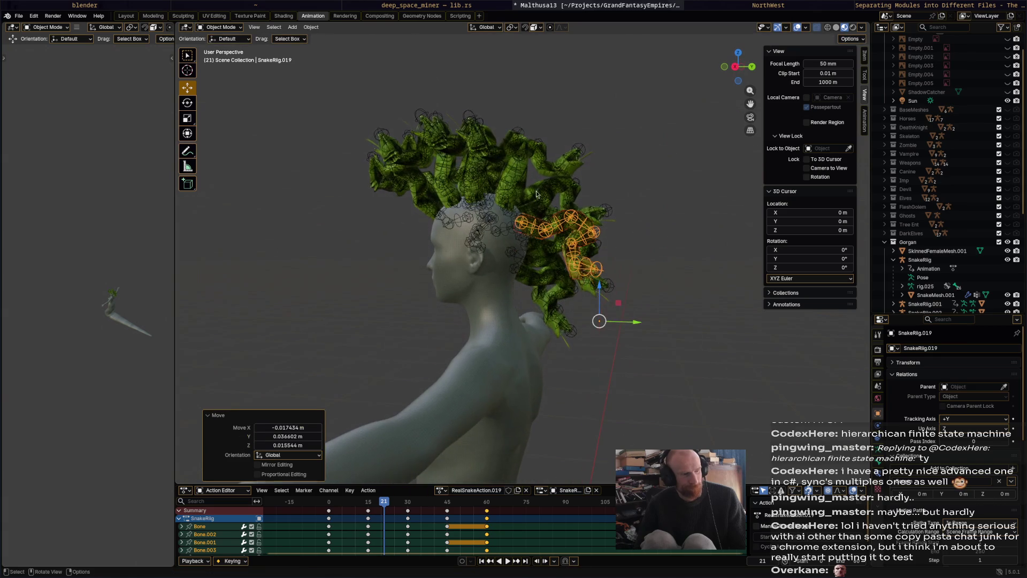
- Select the previous SnakeRig.018 and readjust its rotation and position down-right
{"action": "left_click", "coordinate": [516, 131]}
{"action": "middle_click_drag", "start_coordinate": [517, 131], "coordinate": [457, 190]}
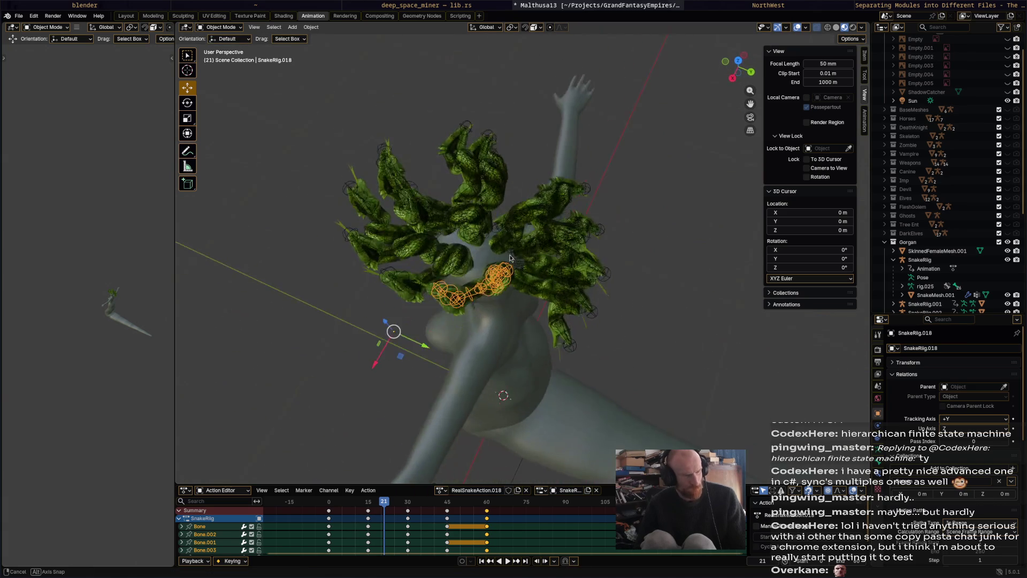
{"action": "key", "text": "r"}
{"action": "key", "text": "Return"}
{"action": "key", "text": "g"}
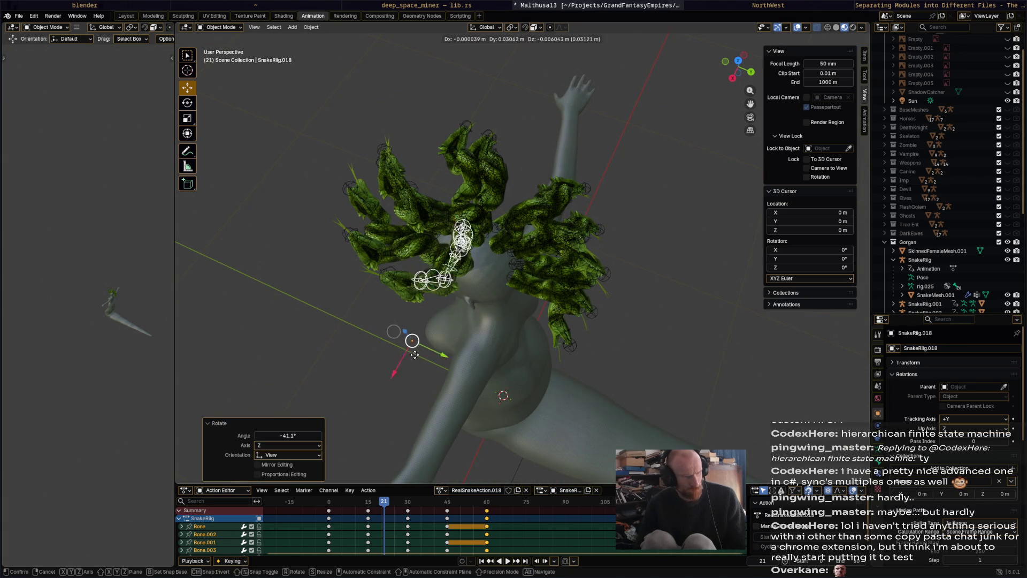
{"action": "key", "text": "Return"}
{"action": "mouse_move", "coordinate": [511, 304]}
{"action": "middle_mouse_down"}
{"action": "mouse_move", "coordinate": [528, 245]}
{"action": "mouse_move", "coordinate": [448, 238]}
{"action": "mouse_move", "coordinate": [557, 262]}
{"action": "mouse_move", "coordinate": [480, 283]}
{"action": "middle_mouse_up"}
- Cancel an accidental move of the snake rig, undo twice and select SnakeMesh.019 in the viewport
{"action": "left_click", "coordinate": [558, 262]}
{"action": "key", "text": "g"}
{"action": "right_click", "coordinate": [567, 287]}
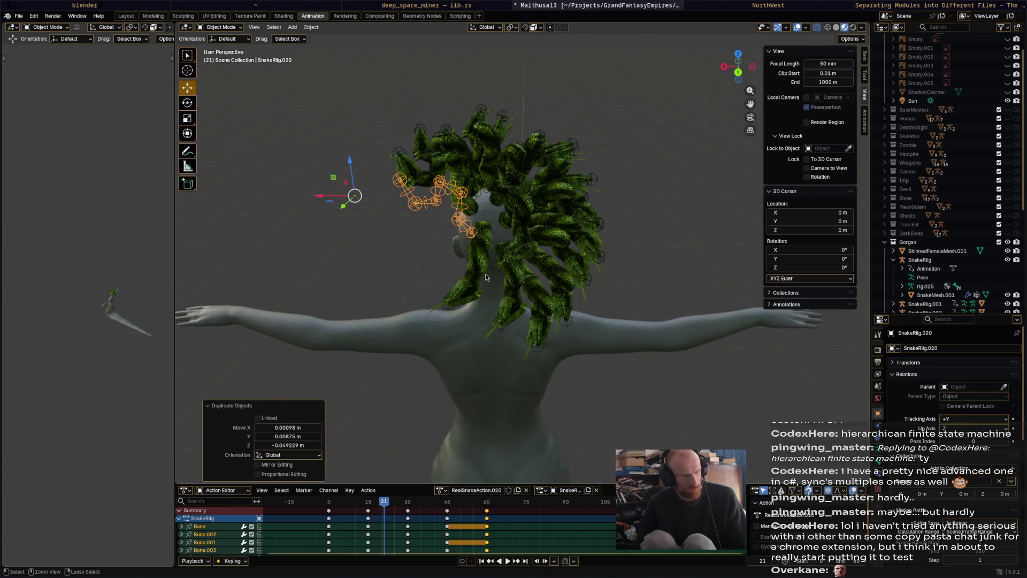
{"action": "left_click", "coordinate": [453, 231]}
{"action": "key", "text": "ctrl+z"}
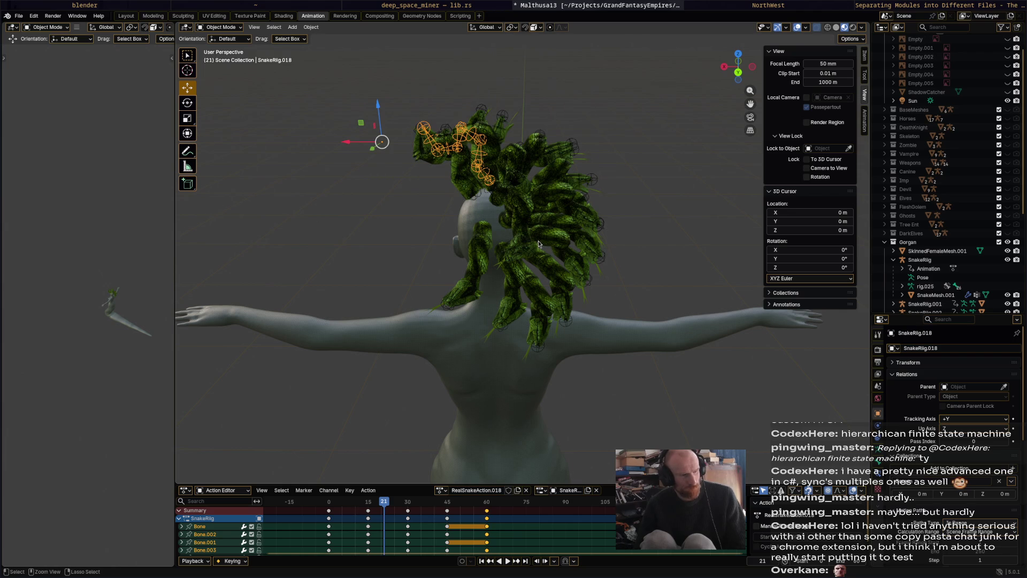
{"action": "key", "text": "ctrl+z"}
{"action": "left_click", "coordinate": [430, 187], "text": "shift"}
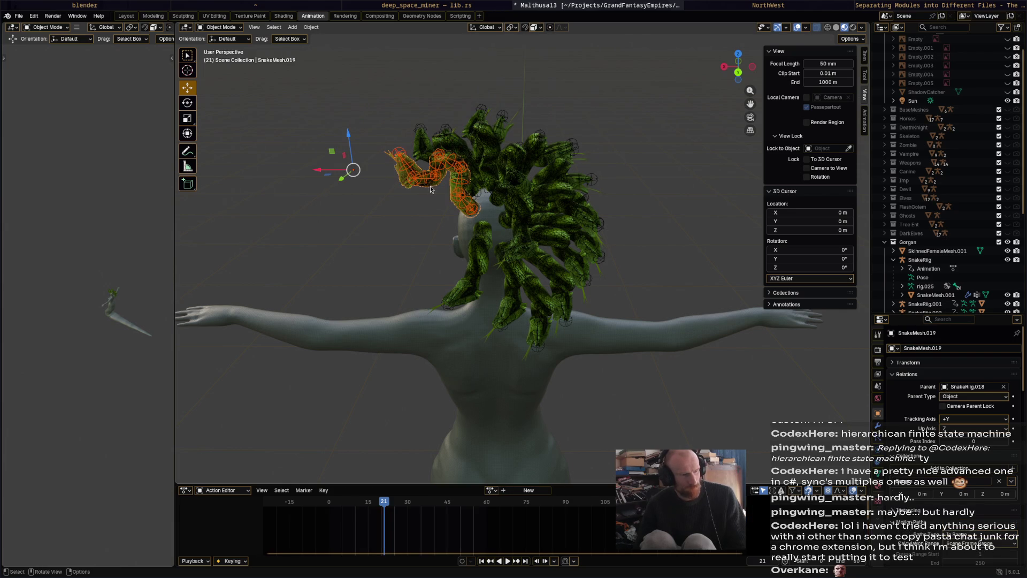
{"action": "middle_click_drag", "start_coordinate": [439, 192], "coordinate": [377, 233]}
{"action": "scroll", "coordinate": [950, 299], "scroll_direction": "down", "scroll_amount": 6}
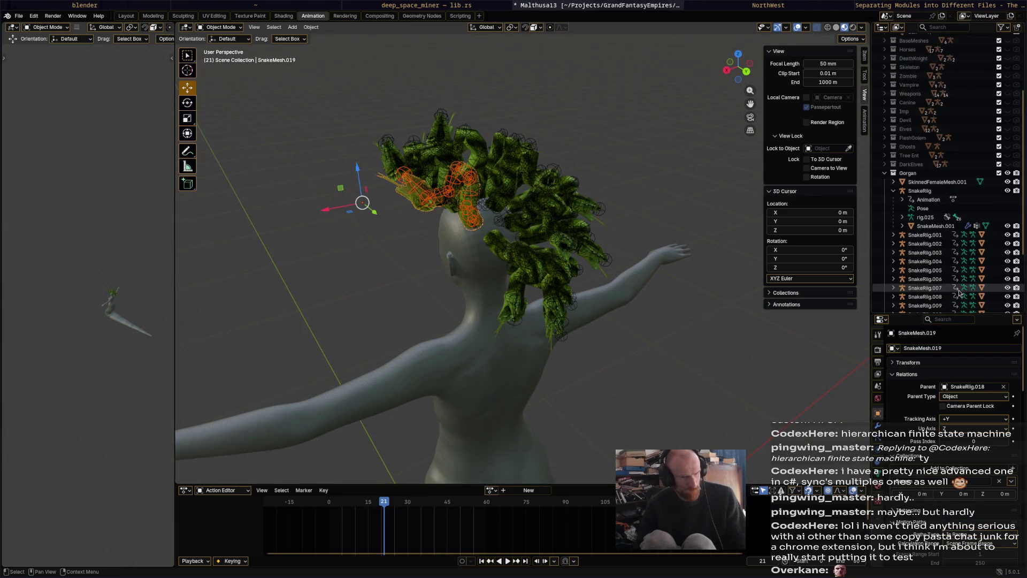
- Make SnakeRig.019 the active rig in the Outliner, expand its children and select the rig to copy
{"action": "left_click", "coordinate": [925, 303]}
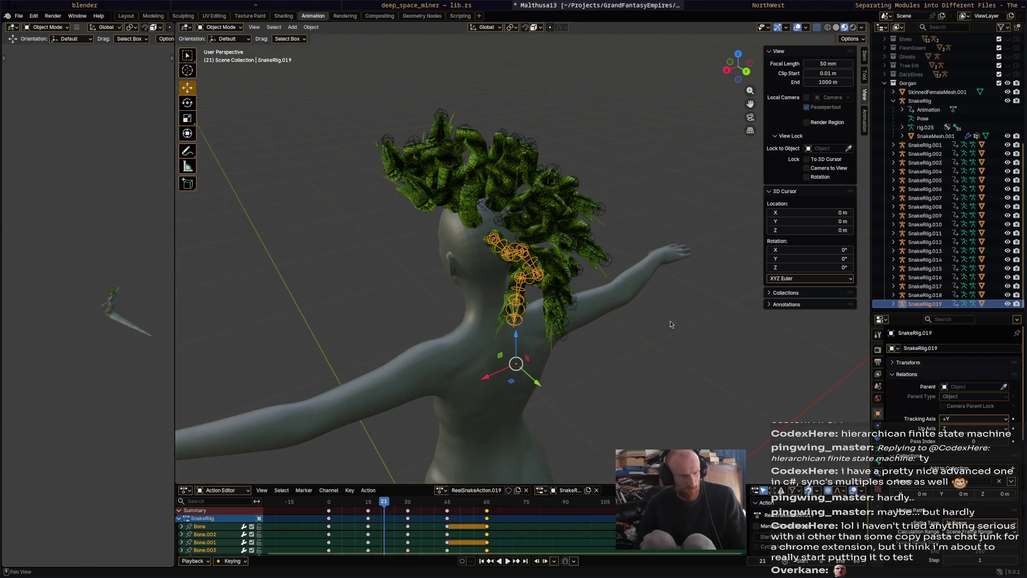
{"action": "left_click", "coordinate": [894, 304]}
{"action": "scroll", "coordinate": [923, 313], "scroll_direction": "down", "scroll_amount": 2}
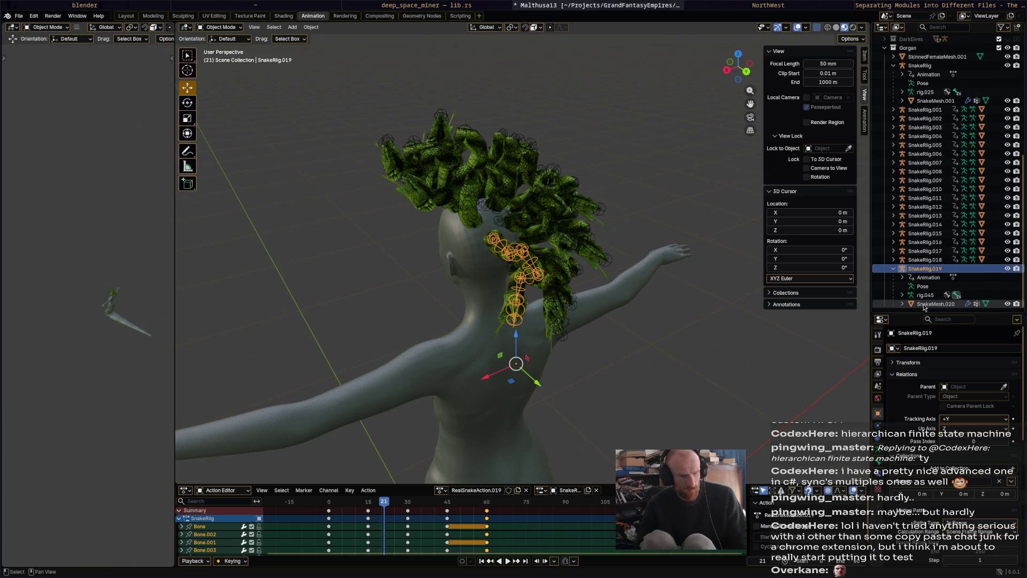
{"action": "mouse_move", "coordinate": [691, 338]}
{"action": "middle_mouse_down"}
{"action": "mouse_move", "coordinate": [616, 304]}
{"action": "mouse_move", "coordinate": [494, 323]}
{"action": "middle_mouse_up"}
{"action": "left_click", "coordinate": [615, 303]}
- Duplicate the rig as SnakeRig.020 and give it a first position and a 94° turn on the head
{"action": "key", "text": "g"}
{"action": "left_click", "coordinate": [591, 315]}
{"action": "key", "text": "r"}
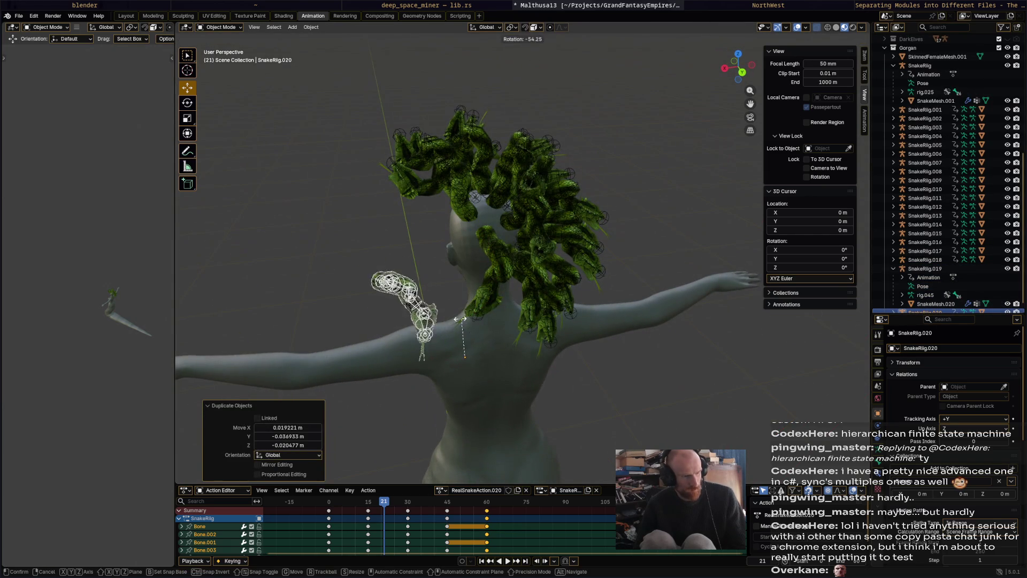
{"action": "left_click", "coordinate": [459, 318]}
{"action": "mouse_move", "coordinate": [459, 356]}
{"action": "middle_mouse_down"}
{"action": "mouse_move", "coordinate": [443, 310]}
{"action": "mouse_move", "coordinate": [568, 285]}
{"action": "middle_mouse_up"}
{"action": "key", "text": "g"}
{"action": "left_click", "coordinate": [476, 305]}
{"action": "key", "text": "r"}
{"action": "left_click", "coordinate": [481, 317]}
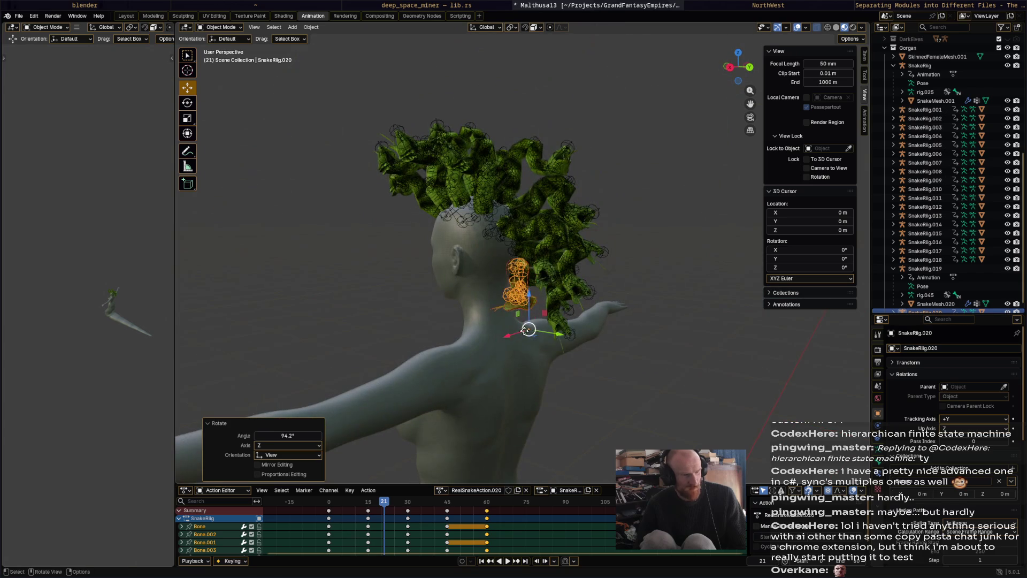
- Move SnakeRig.020 beside the head, turn it 31° and reposition it from the side view
{"action": "key", "text": "g"}
{"action": "left_click", "coordinate": [570, 345]}
{"action": "middle_click_drag", "start_coordinate": [526, 331], "coordinate": [578, 353]}
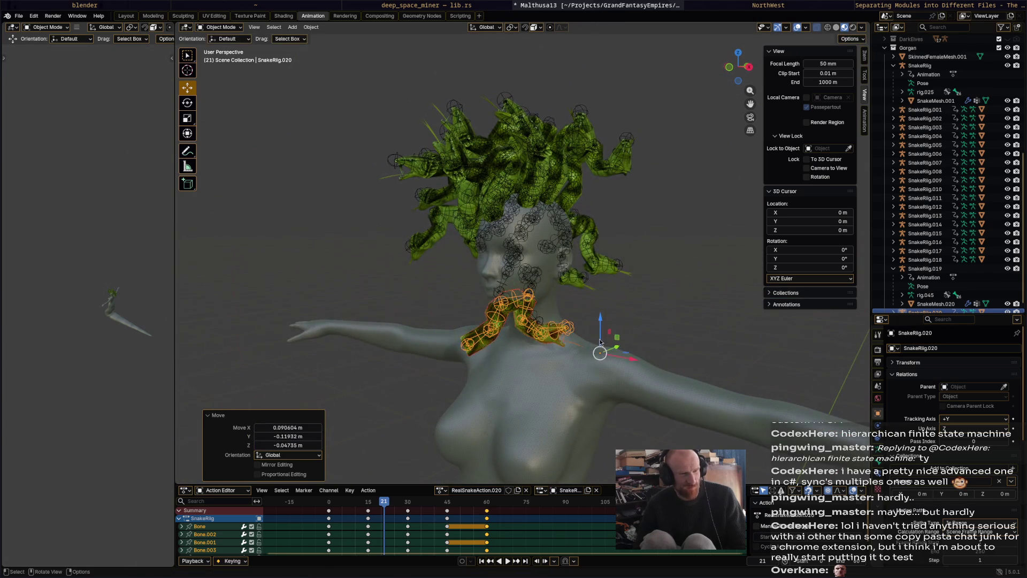
{"action": "key", "text": "g"}
{"action": "left_click", "coordinate": [725, 271]}
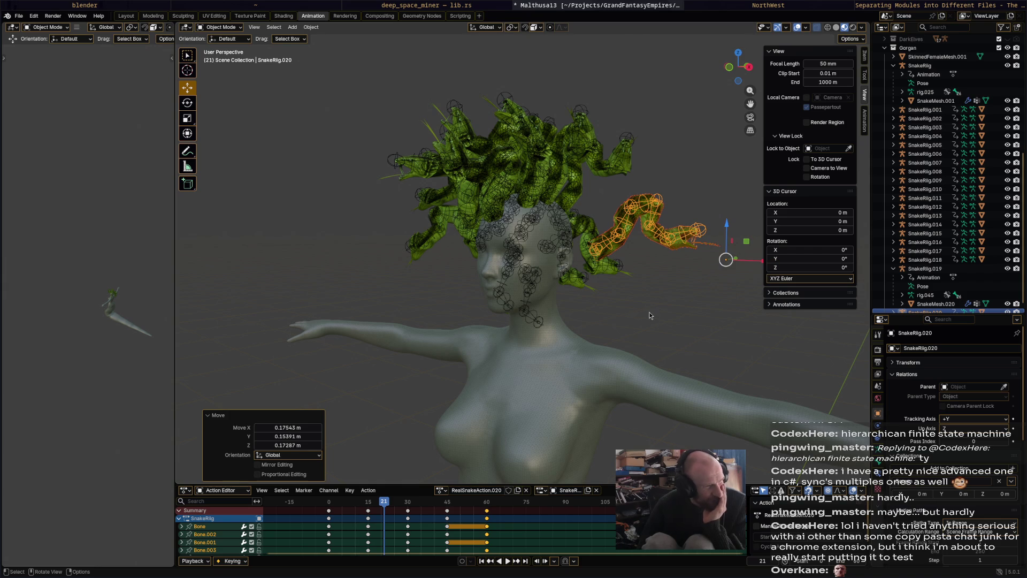
{"action": "middle_click_drag", "start_coordinate": [651, 316], "coordinate": [631, 314]}
{"action": "key", "text": "r"}
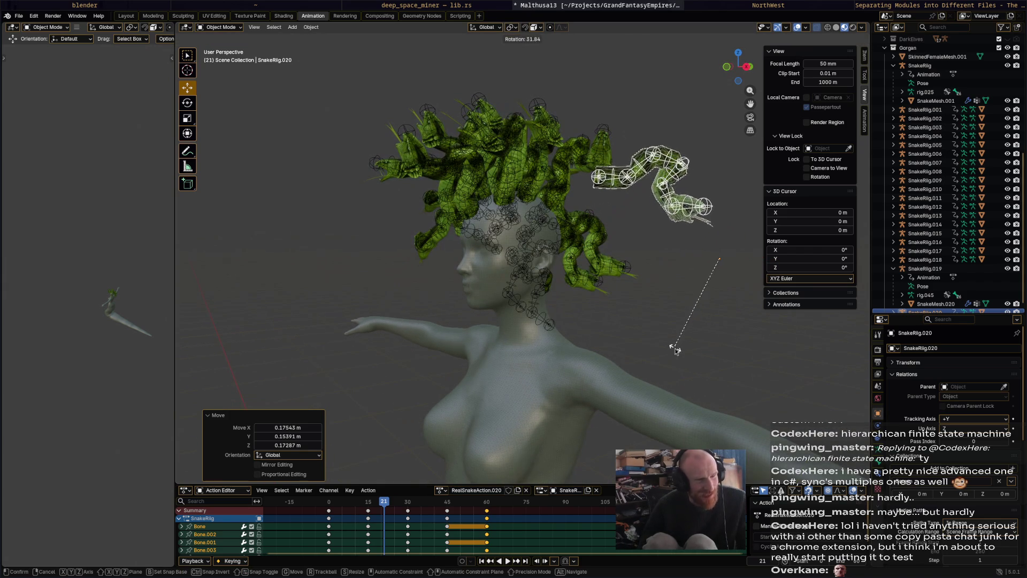
{"action": "left_click", "coordinate": [683, 333]}
{"action": "key", "text": "g"}
{"action": "left_click", "coordinate": [699, 322]}
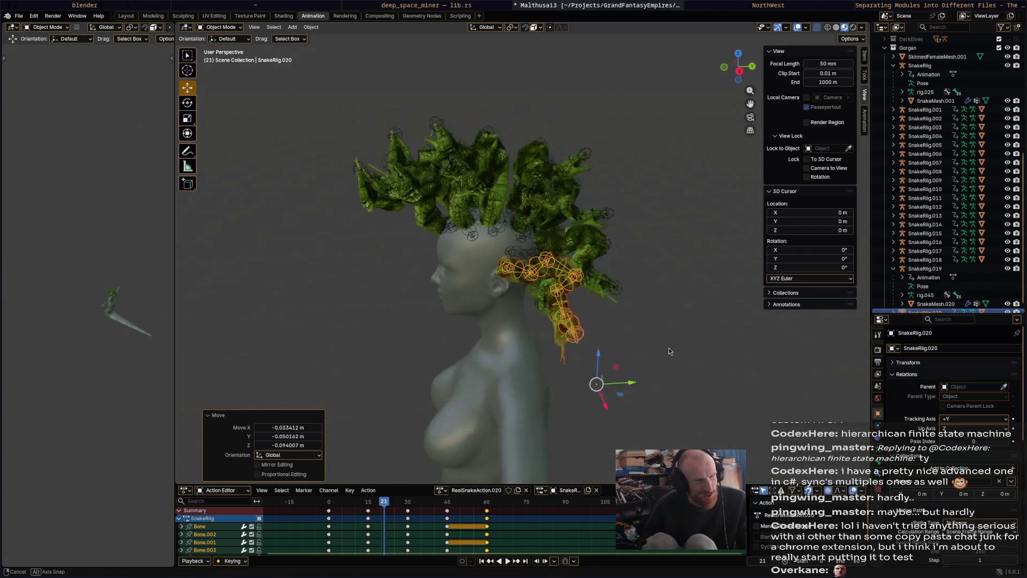
- Refine SnakeRig.020's orientation with turns of 21°, −22°, 14.8° and −11° plus a small move
{"action": "mouse_move", "coordinate": [691, 330]}
{"action": "middle_mouse_down"}
{"action": "mouse_move", "coordinate": [610, 373]}
{"action": "mouse_move", "coordinate": [605, 307]}
{"action": "middle_mouse_up"}
{"action": "key", "text": "r"}
{"action": "left_click", "coordinate": [594, 376]}
{"action": "key", "text": "r"}
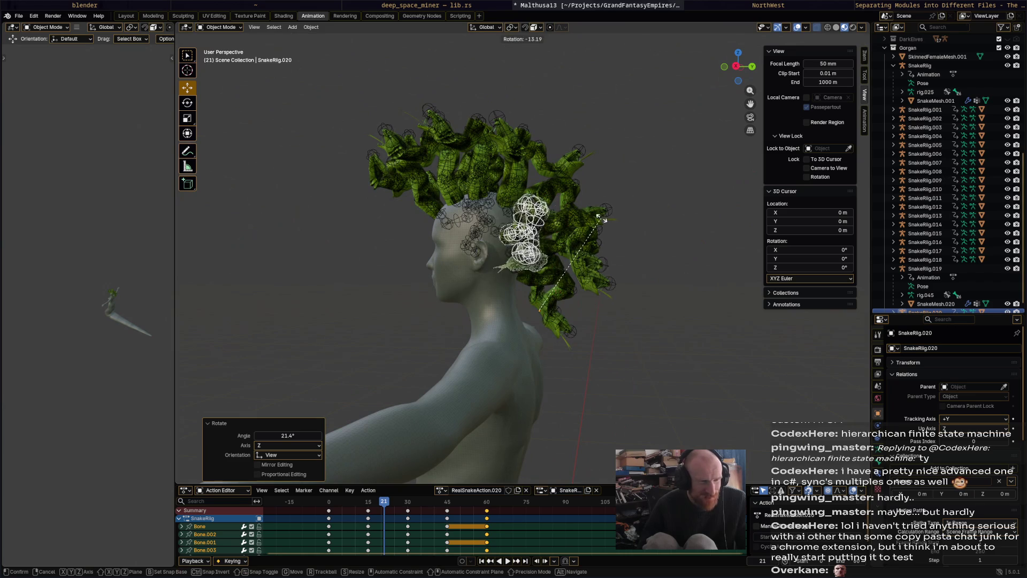
{"action": "left_click", "coordinate": [586, 216]}
{"action": "middle_click_drag", "start_coordinate": [541, 308], "coordinate": [706, 309]}
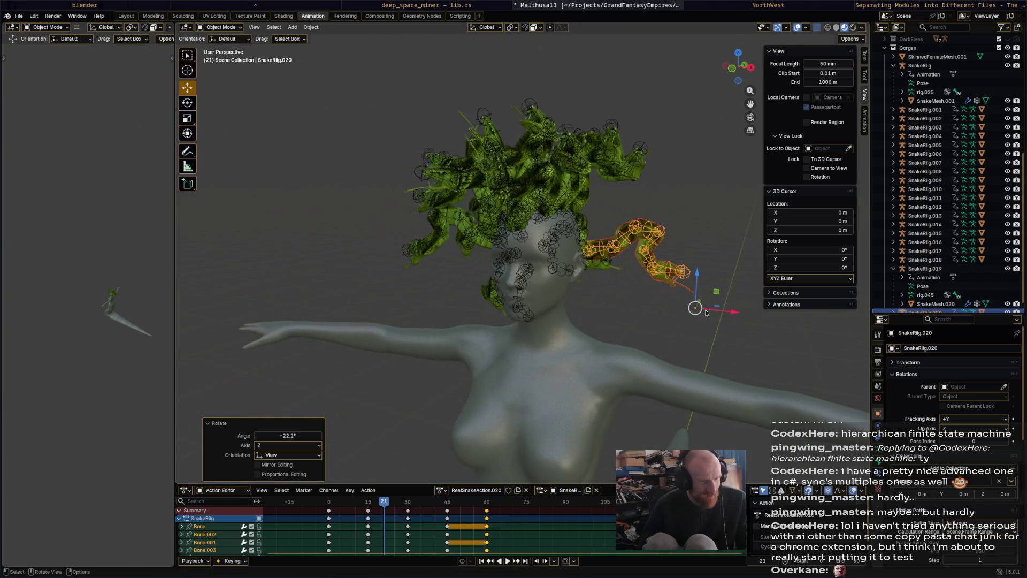
{"action": "key", "text": "r"}
{"action": "left_click", "coordinate": [698, 314]}
{"action": "key", "text": "g"}
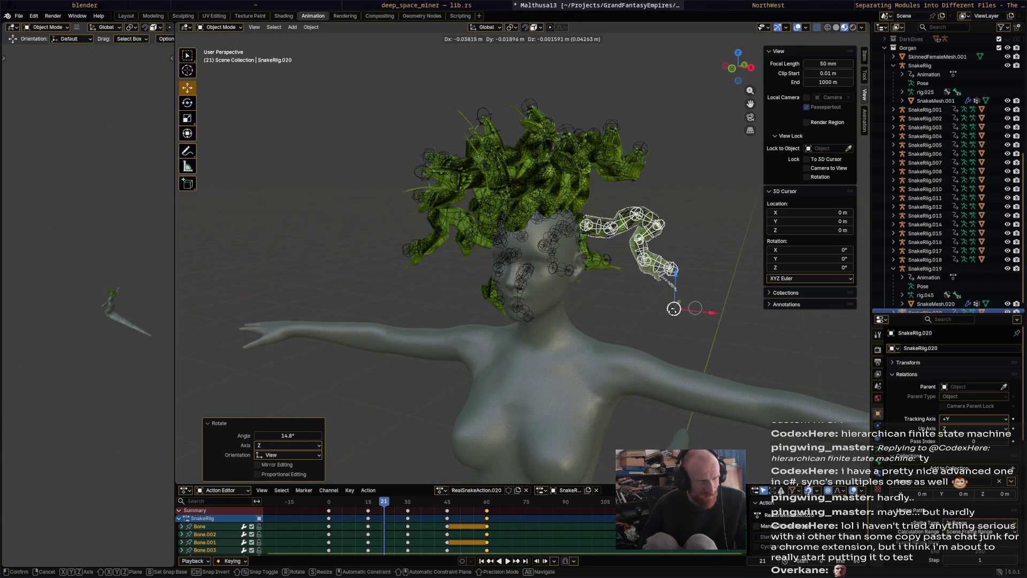
{"action": "left_click", "coordinate": [677, 316]}
{"action": "key", "text": "r"}
{"action": "left_click", "coordinate": [695, 294]}
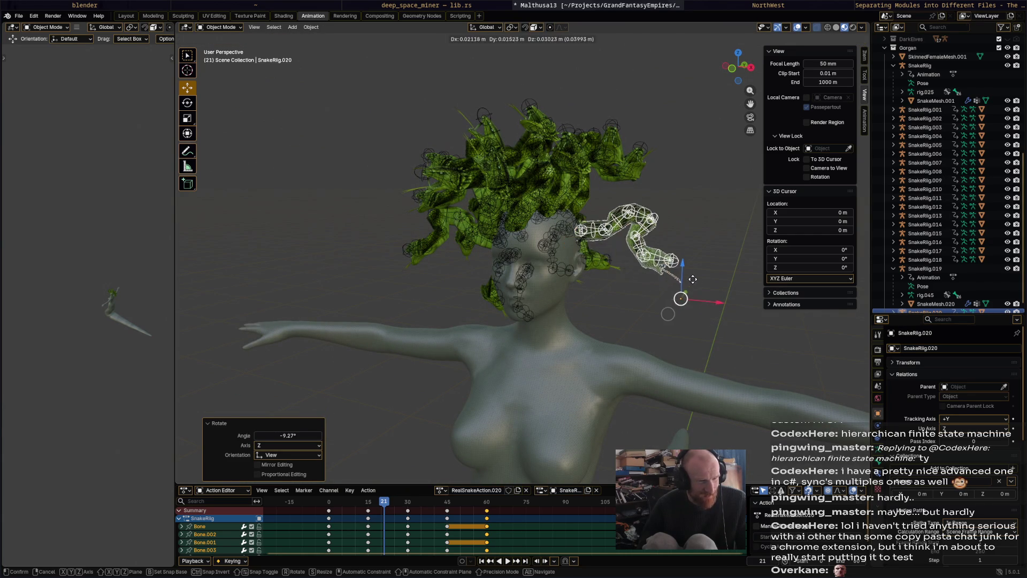
- Nudge SnakeRig.020 into its final position among the snakes on the back of the head
{"action": "key", "text": "g"}
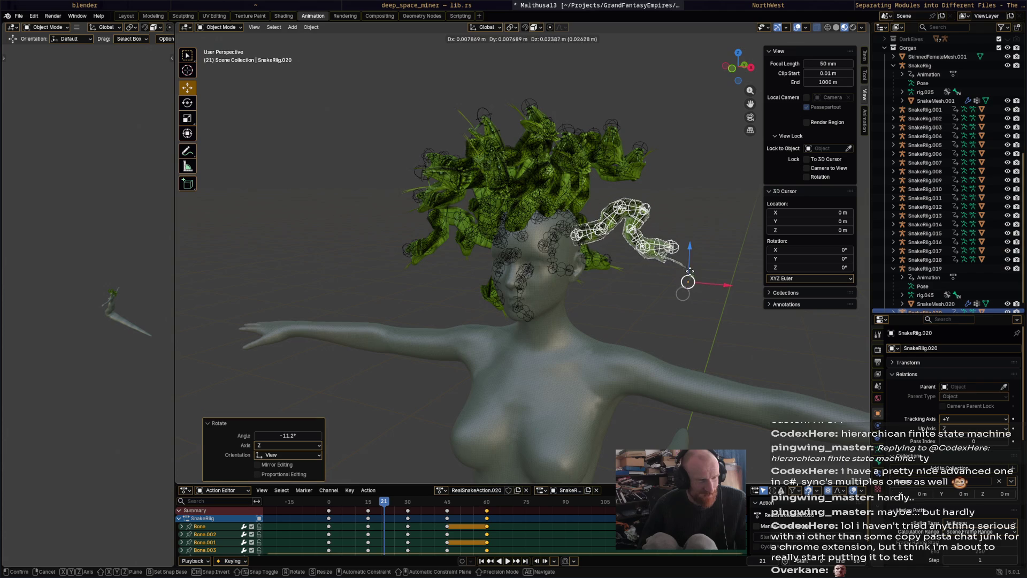
{"action": "left_click", "coordinate": [699, 273]}
{"action": "mouse_move", "coordinate": [699, 274]}
{"action": "middle_mouse_down"}
{"action": "mouse_move", "coordinate": [650, 284]}
{"action": "mouse_move", "coordinate": [588, 272]}
{"action": "mouse_move", "coordinate": [582, 281]}
{"action": "middle_mouse_up"}
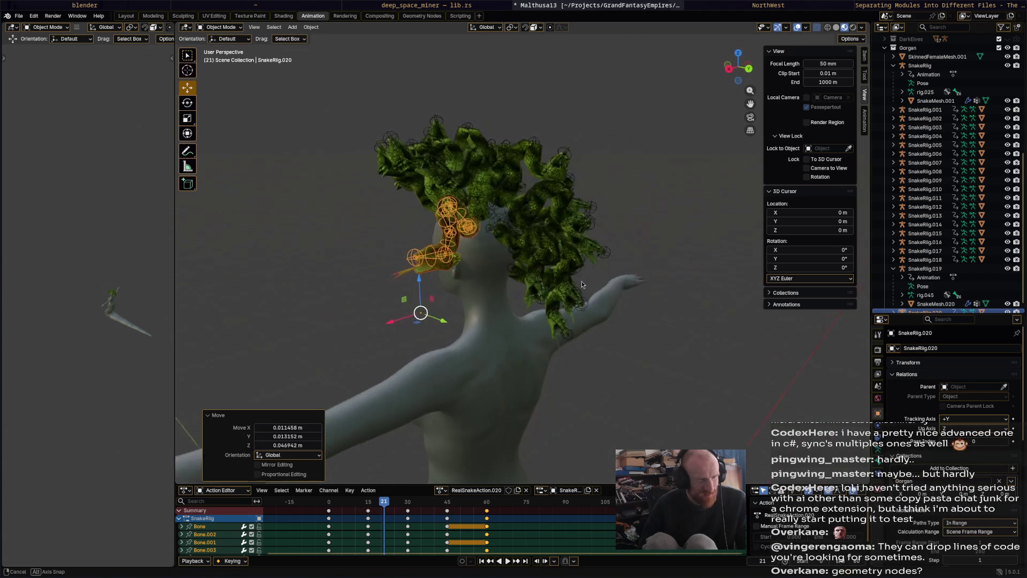
{"action": "key", "text": "g"}
{"action": "left_click", "coordinate": [443, 330]}
{"action": "mouse_move", "coordinate": [443, 329]}
{"action": "middle_mouse_down"}
{"action": "mouse_move", "coordinate": [451, 317]}
{"action": "mouse_move", "coordinate": [409, 348]}
{"action": "mouse_move", "coordinate": [414, 291]}
{"action": "middle_mouse_up"}
{"action": "key", "text": "g"}
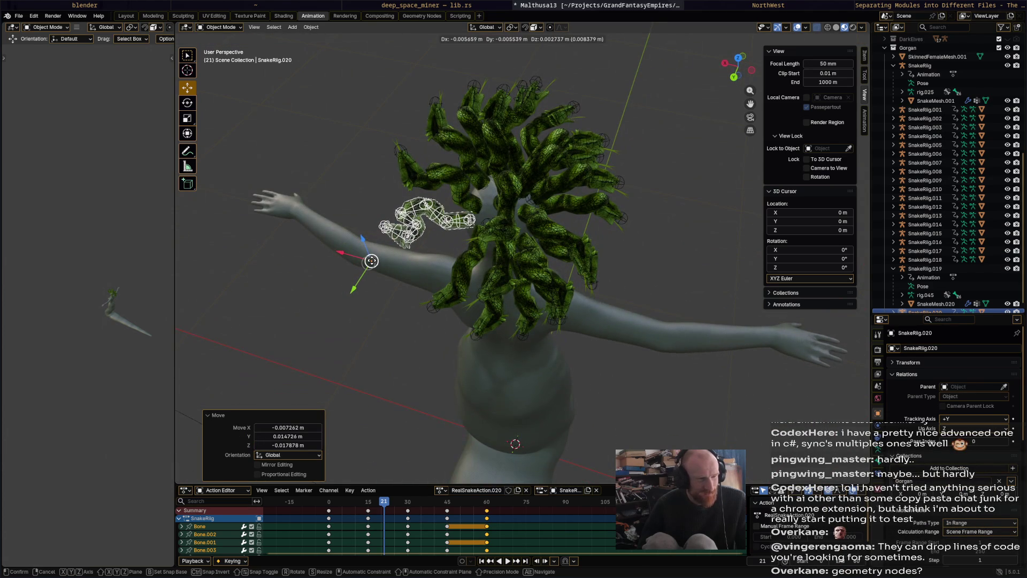
{"action": "left_click", "coordinate": [391, 266]}
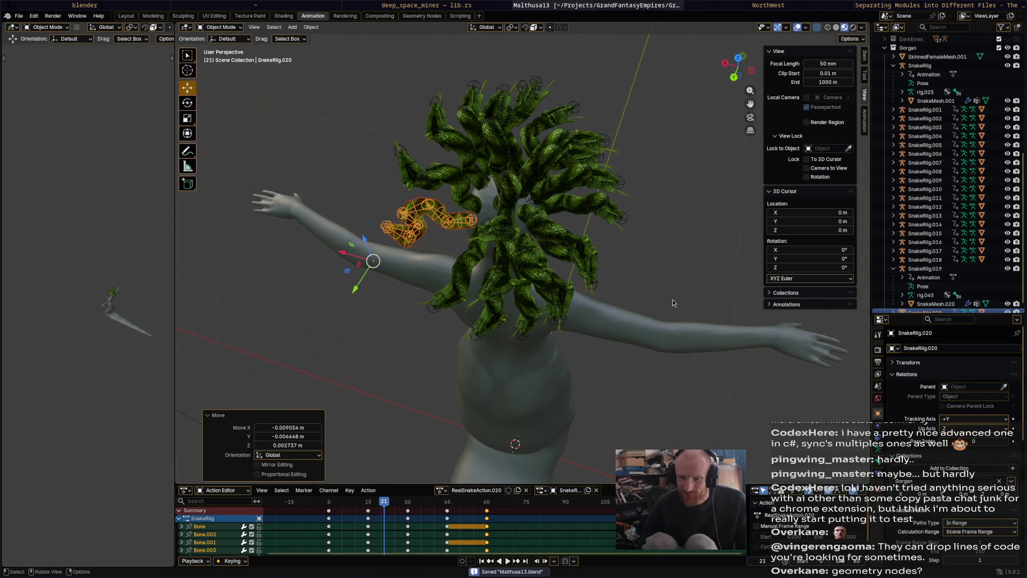
{"action": "mouse_move", "coordinate": [672, 303]}
{"action": "middle_mouse_down"}
{"action": "mouse_move", "coordinate": [654, 259]}
{"action": "mouse_move", "coordinate": [668, 330]}
{"action": "mouse_move", "coordinate": [671, 257]}
{"action": "mouse_move", "coordinate": [586, 263]}
{"action": "mouse_move", "coordinate": [577, 353]}
{"action": "middle_mouse_up"}
- Duplicate SnakeRig.020 into SnakeRig.021 and turn it about −24.7°, settling it on the back of the head
{"action": "key", "text": "shift+d"}
{"action": "left_click", "coordinate": [608, 289]}
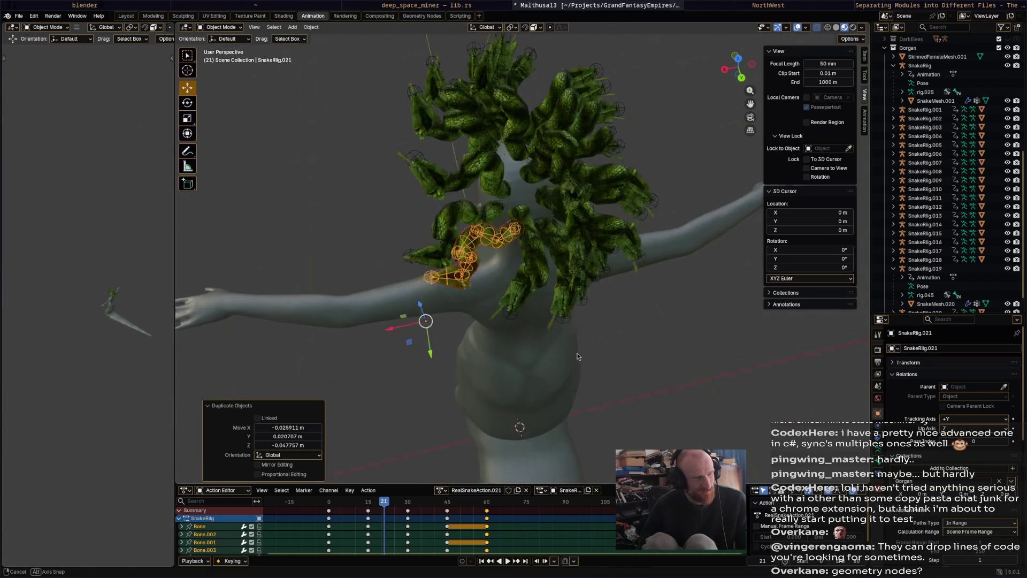
{"action": "key", "text": "r"}
{"action": "left_click", "coordinate": [463, 342]}
{"action": "key", "text": "g"}
{"action": "left_click", "coordinate": [474, 344]}
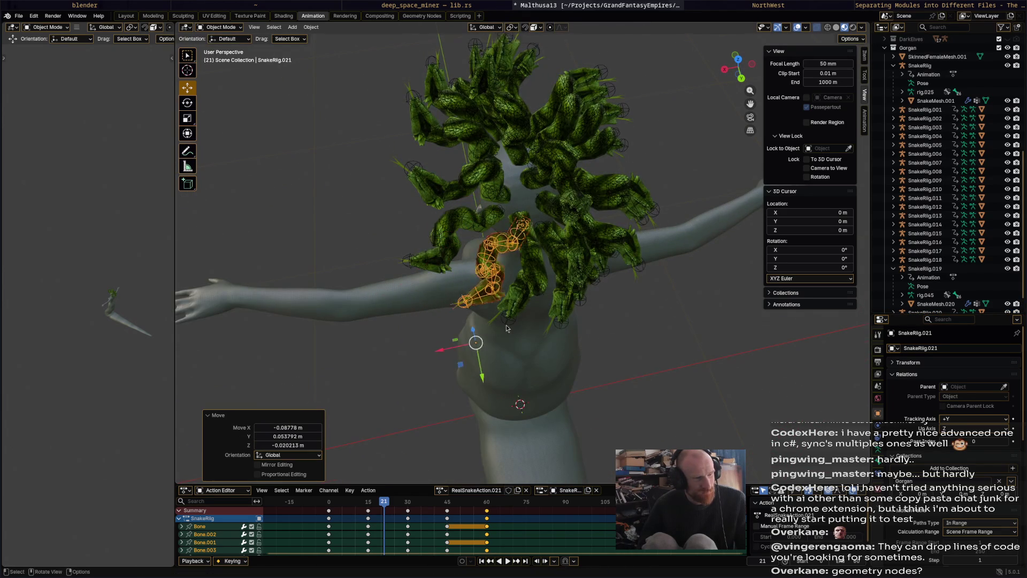
{"action": "middle_click_drag", "start_coordinate": [475, 343], "coordinate": [527, 253]}
{"action": "key", "text": "r"}
{"action": "left_click", "coordinate": [530, 251]}
{"action": "key", "text": "g"}
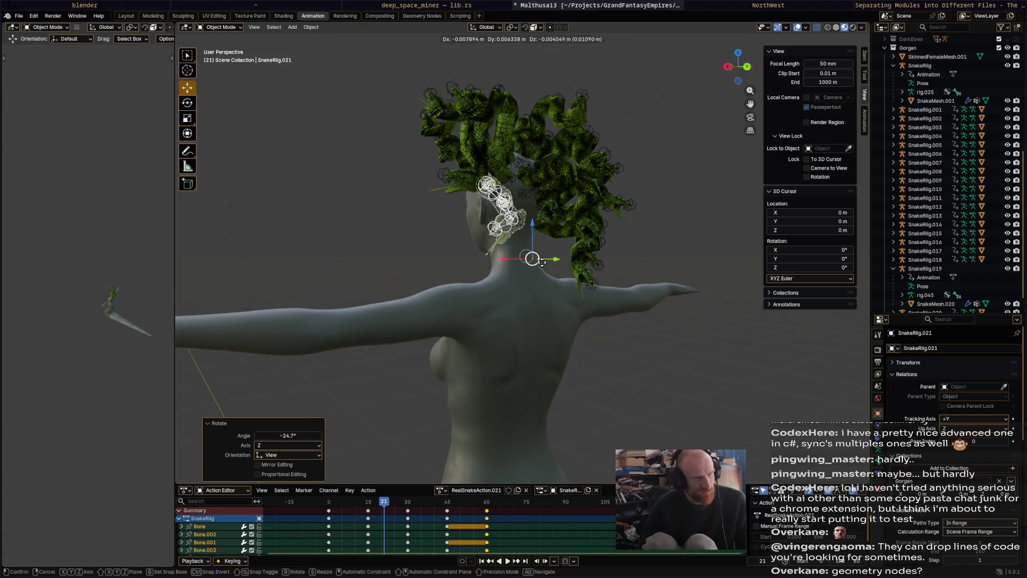
{"action": "left_click", "coordinate": [551, 262]}
{"action": "mouse_move", "coordinate": [551, 262]}
{"action": "middle_mouse_down"}
{"action": "mouse_move", "coordinate": [532, 231]}
{"action": "mouse_move", "coordinate": [546, 265]}
{"action": "middle_mouse_up"}
- Duplicate again as SnakeRig.022, turn it 5° and move it into place from a front view
{"action": "key", "text": "shift+d"}
{"action": "left_click", "coordinate": [511, 263]}
{"action": "key", "text": "r"}
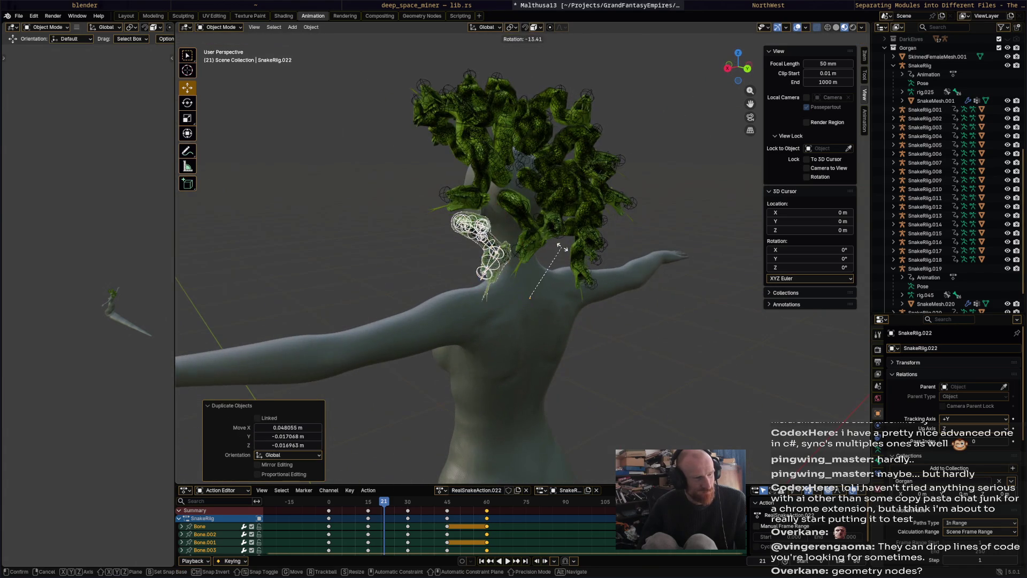
{"action": "left_click", "coordinate": [575, 257]}
{"action": "key", "text": "g"}
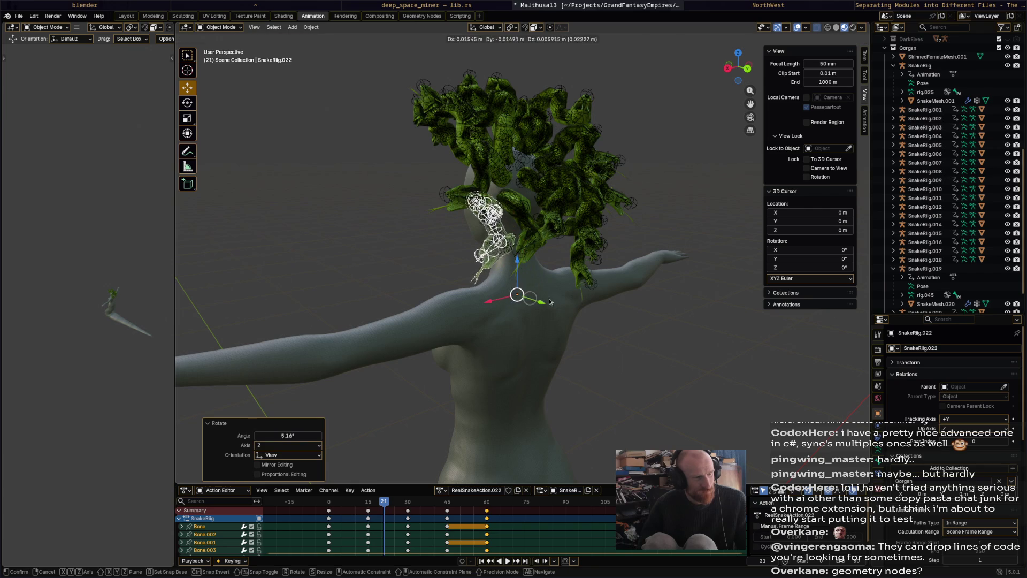
{"action": "middle_click_drag", "start_coordinate": [550, 301], "coordinate": [642, 308]}
{"action": "right_click", "coordinate": [642, 309]}
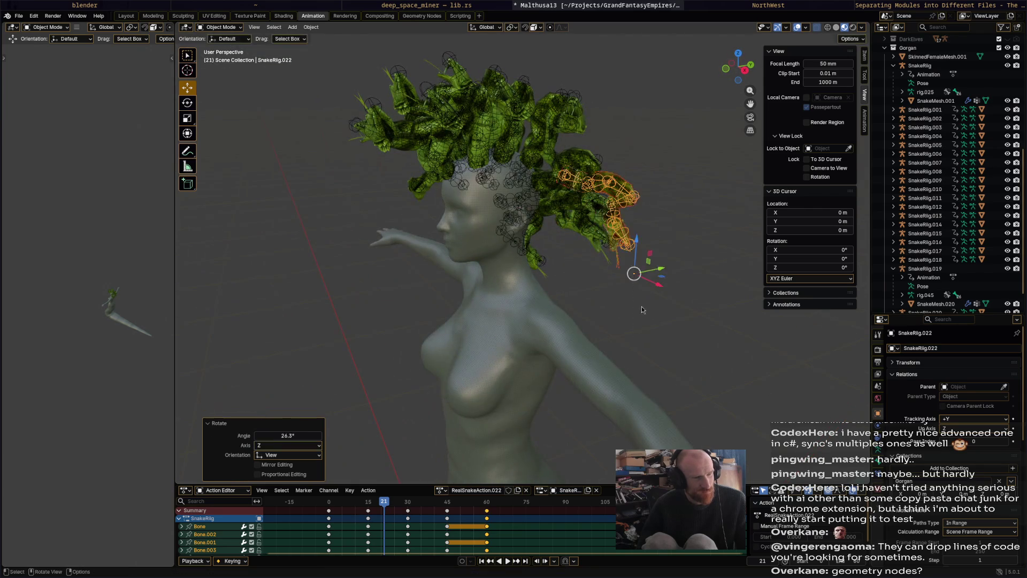
{"action": "key", "text": "g"}
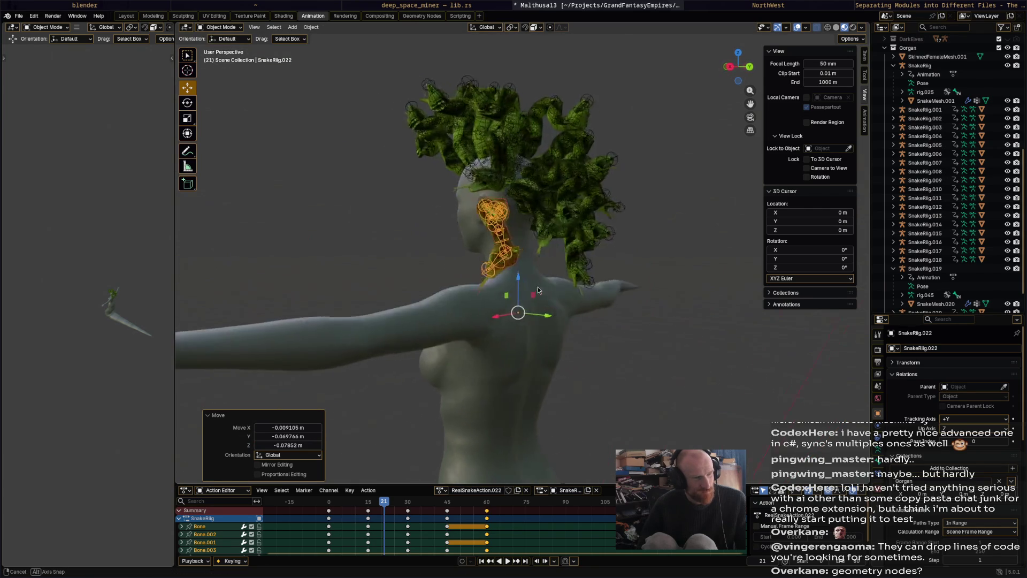
{"action": "mouse_move", "coordinate": [634, 274]}
{"action": "middle_mouse_down"}
{"action": "mouse_move", "coordinate": [507, 278]}
{"action": "mouse_move", "coordinate": [581, 357]}
{"action": "middle_mouse_up"}
{"action": "left_click", "coordinate": [514, 286]}
- Add SnakeRig.023, turned −32° then −5°, and shift it up and right on the side of the head
{"action": "key", "text": "shift+d"}
{"action": "left_click", "coordinate": [548, 293]}
{"action": "key", "text": "r"}
{"action": "left_click", "coordinate": [549, 314]}
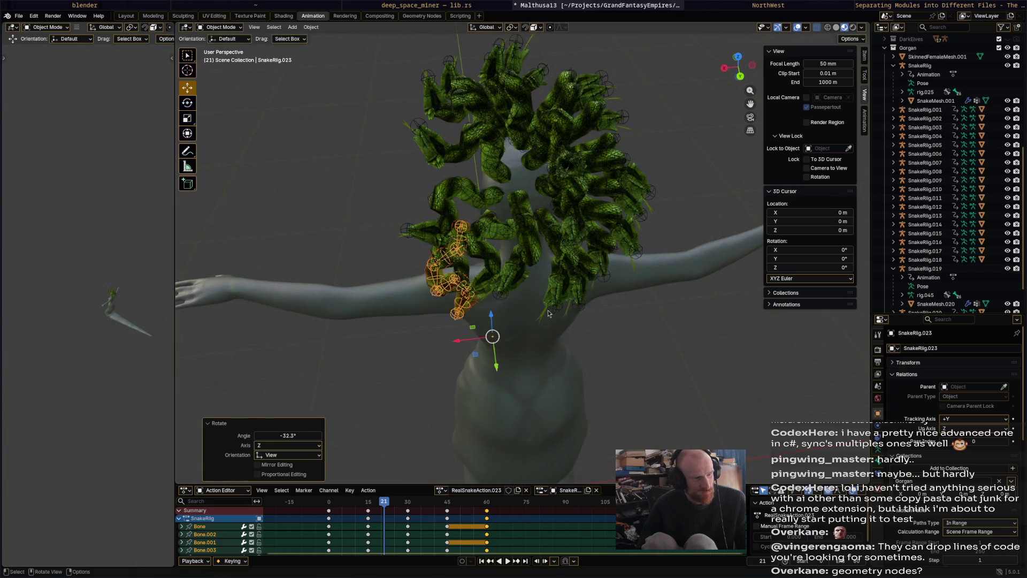
{"action": "key", "text": "g"}
{"action": "left_click", "coordinate": [531, 317]}
{"action": "middle_click_drag", "start_coordinate": [529, 318], "coordinate": [663, 288]}
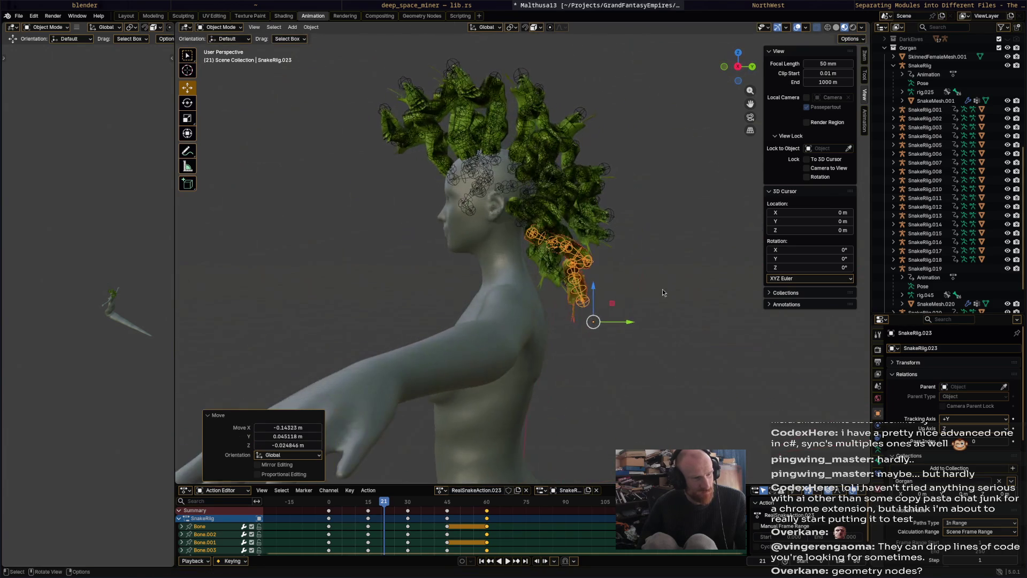
{"action": "key", "text": "r"}
{"action": "left_click", "coordinate": [620, 314]}
{"action": "key", "text": "g"}
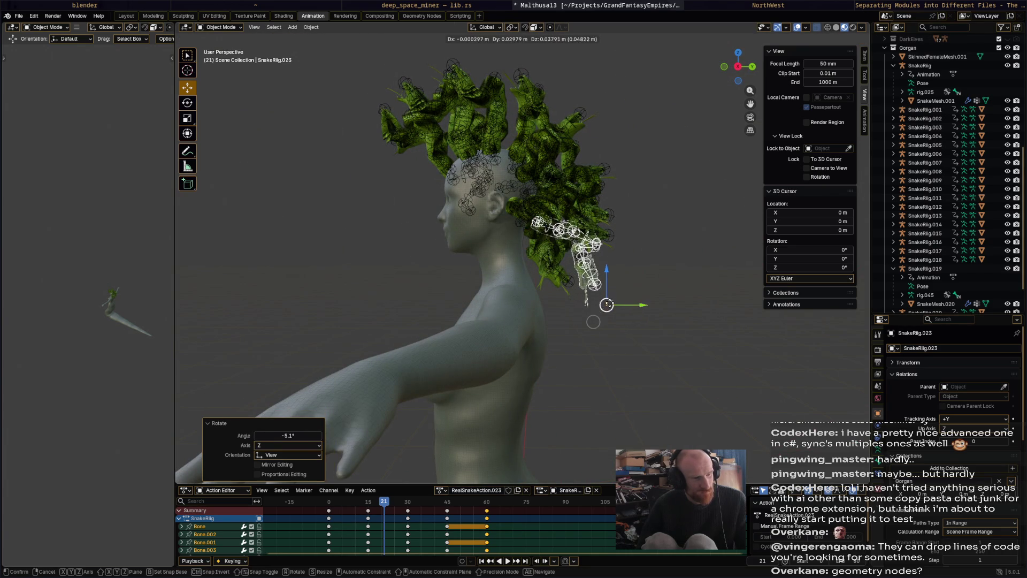
{"action": "left_click", "coordinate": [635, 308]}
{"action": "mouse_move", "coordinate": [635, 307]}
{"action": "middle_mouse_down"}
{"action": "mouse_move", "coordinate": [588, 312]}
{"action": "mouse_move", "coordinate": [594, 274]}
{"action": "mouse_move", "coordinate": [692, 218]}
{"action": "middle_mouse_up"}
- Duplicate SnakeRig.024, turn it −45.9° and move it toward the back of the head
{"action": "key", "text": "shift+d"}
{"action": "left_click", "coordinate": [591, 265]}
{"action": "key", "text": "r"}
{"action": "left_click", "coordinate": [643, 133]}
{"action": "key", "text": "g"}
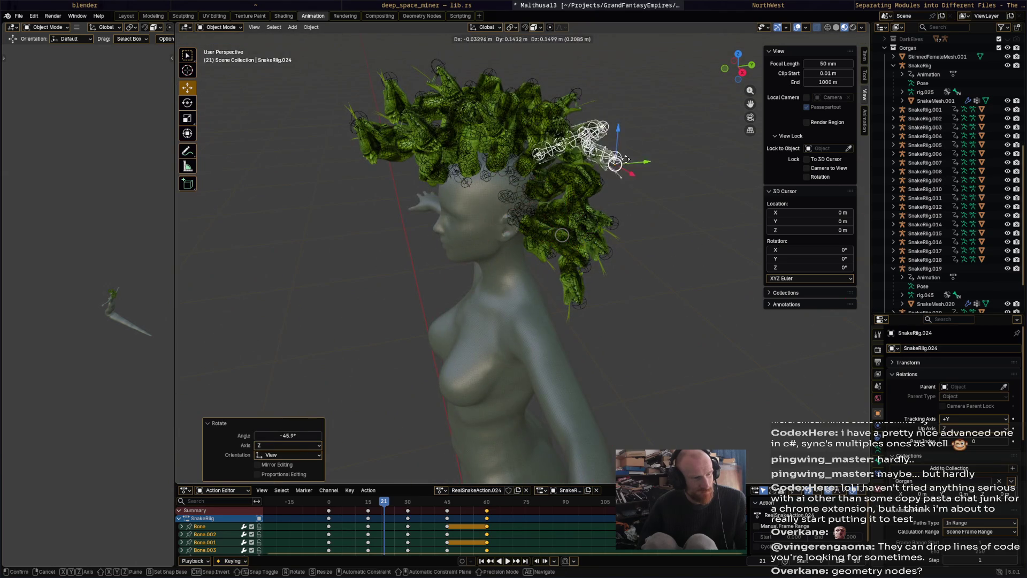
{"action": "left_click", "coordinate": [647, 191]}
- Refine SnakeRig.024 with a further −19.7° turn and several position nudges from the side
{"action": "mouse_move", "coordinate": [646, 191]}
{"action": "middle_mouse_down"}
{"action": "mouse_move", "coordinate": [602, 297]}
{"action": "mouse_move", "coordinate": [624, 158]}
{"action": "middle_mouse_up"}
{"action": "key", "text": "r"}
{"action": "left_click", "coordinate": [654, 190]}
{"action": "key", "text": "g"}
{"action": "left_click", "coordinate": [658, 189]}
{"action": "key", "text": "g"}
{"action": "left_click", "coordinate": [601, 299]}
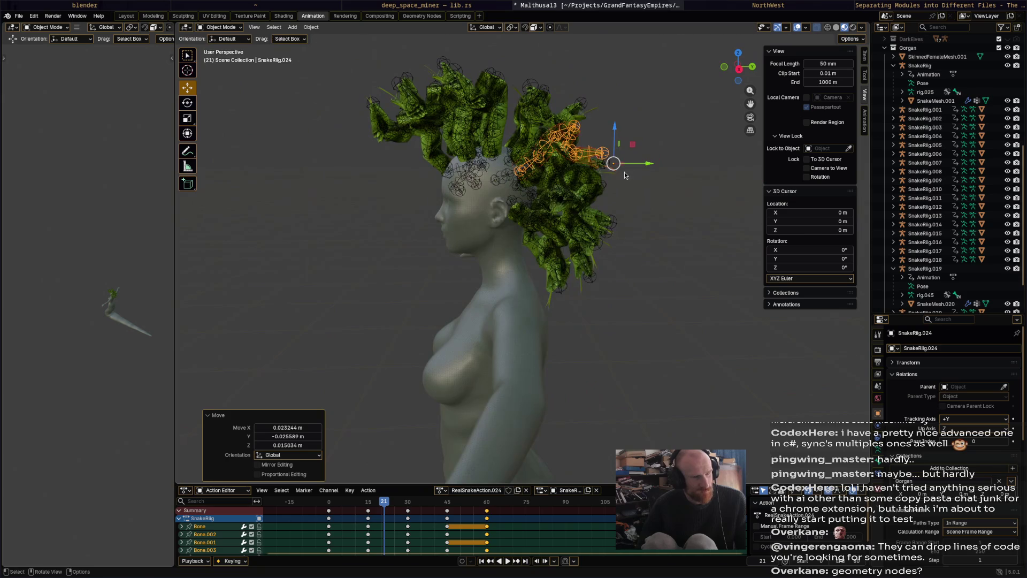
{"action": "key", "text": "g"}
{"action": "left_click", "coordinate": [644, 194]}
{"action": "middle_click_drag", "start_coordinate": [644, 193], "coordinate": [638, 223]}
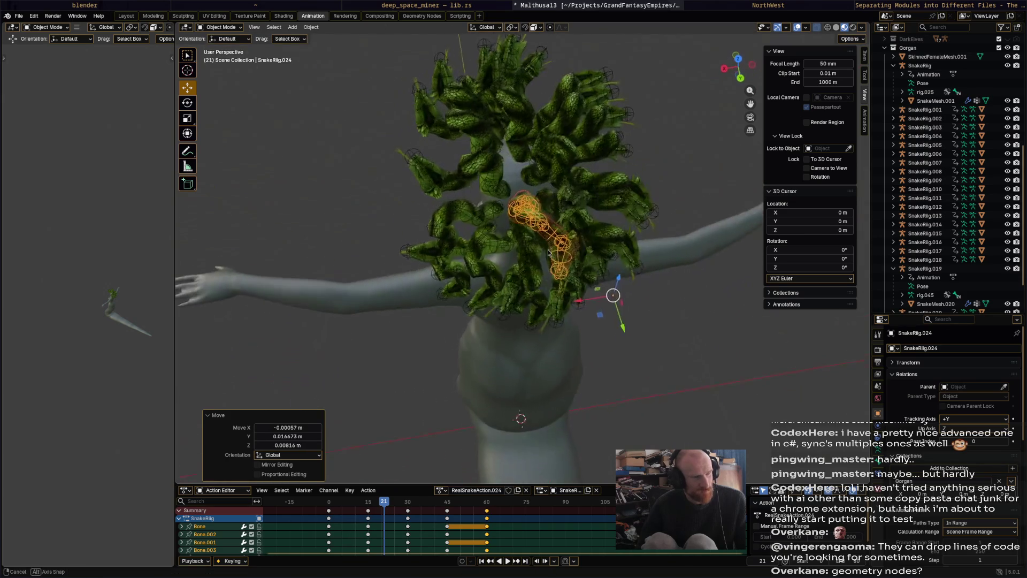
- Duplicate SnakeRig.025, turn it 81° and place it on the head from a front view
{"action": "key", "text": "shift+d"}
{"action": "left_click", "coordinate": [634, 225]}
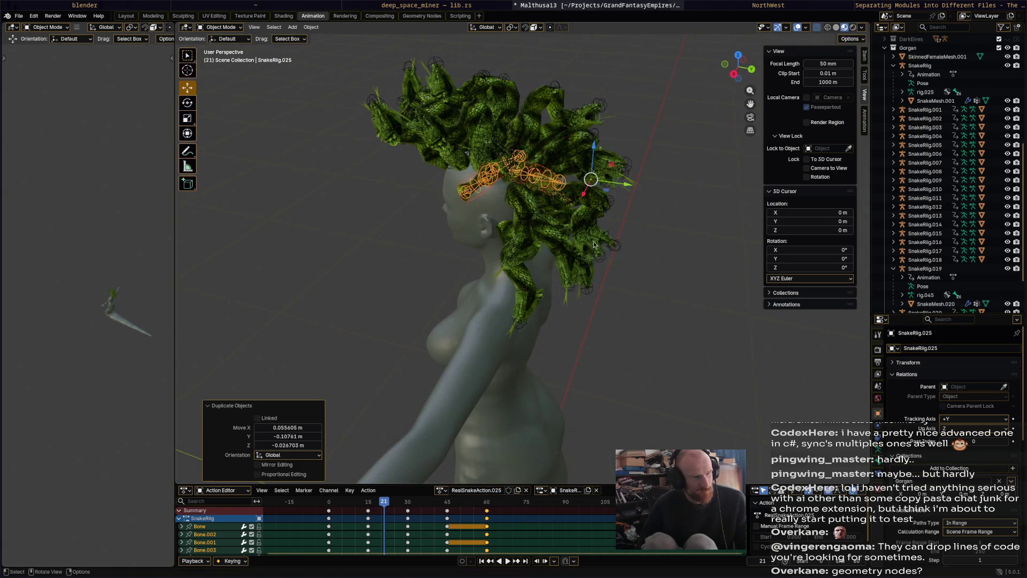
{"action": "middle_click_drag", "start_coordinate": [635, 225], "coordinate": [402, 275]}
{"action": "key", "text": "r"}
{"action": "left_click", "coordinate": [578, 275]}
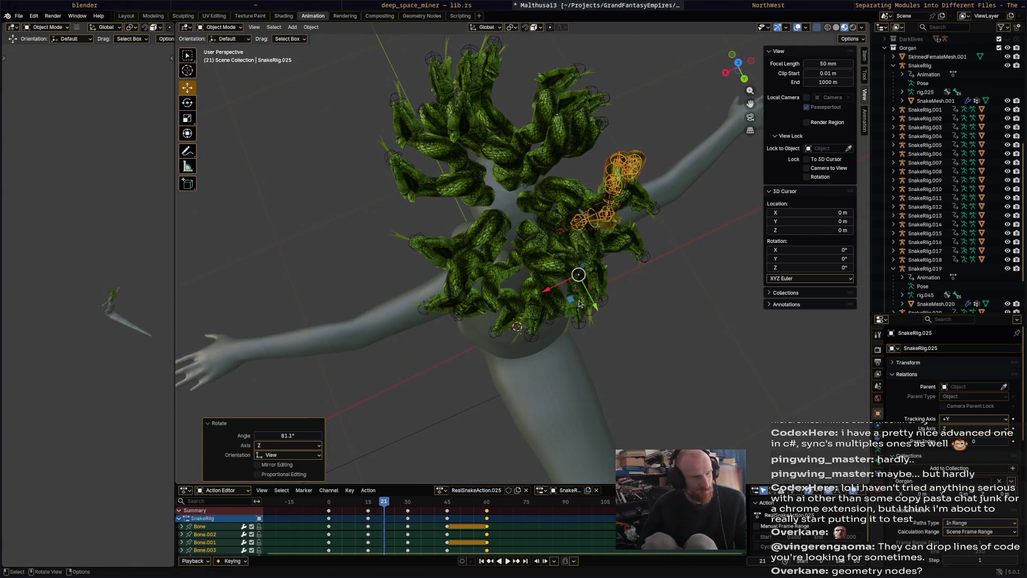
{"action": "key", "text": "g"}
{"action": "left_click", "coordinate": [448, 298]}
{"action": "mouse_move", "coordinate": [448, 298]}
{"action": "middle_mouse_down"}
{"action": "mouse_move", "coordinate": [718, 254]}
{"action": "mouse_move", "coordinate": [658, 209]}
{"action": "mouse_move", "coordinate": [594, 205]}
{"action": "mouse_move", "coordinate": [512, 315]}
{"action": "middle_mouse_up"}
- Give the latest rig a 22.7° turn and move it into its spot on the head
{"action": "key", "text": "r"}
{"action": "left_click", "coordinate": [654, 194]}
{"action": "key", "text": "g"}
{"action": "left_click", "coordinate": [654, 216]}
- Duplicate the rig as SnakeRig.026 and rotate it in three successive turns
{"action": "key", "text": "shift+d"}
{"action": "left_click", "coordinate": [594, 205]}
{"action": "key", "text": "r"}
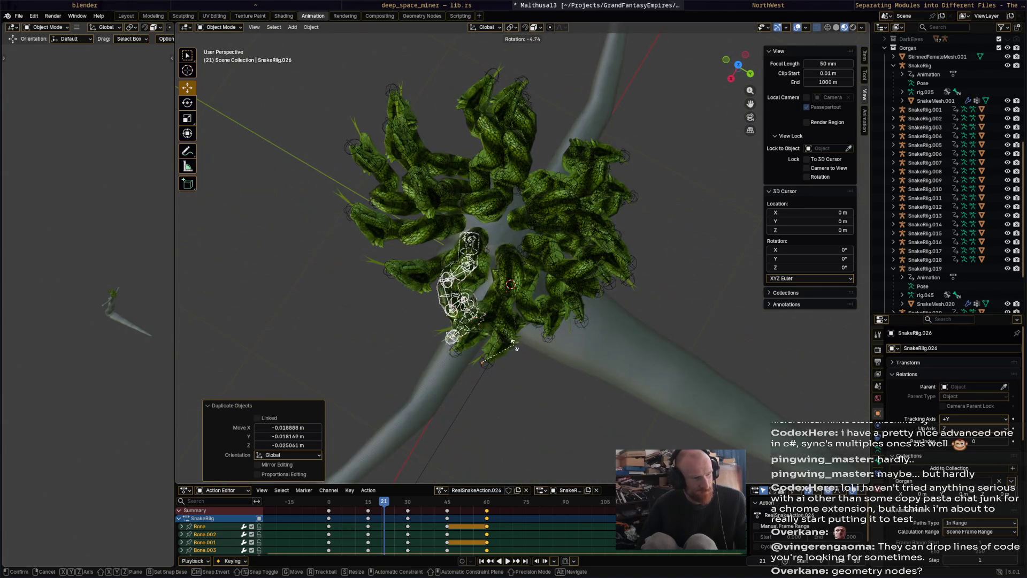
{"action": "left_click", "coordinate": [491, 370]}
{"action": "key", "text": "r"}
{"action": "left_click", "coordinate": [420, 366]}
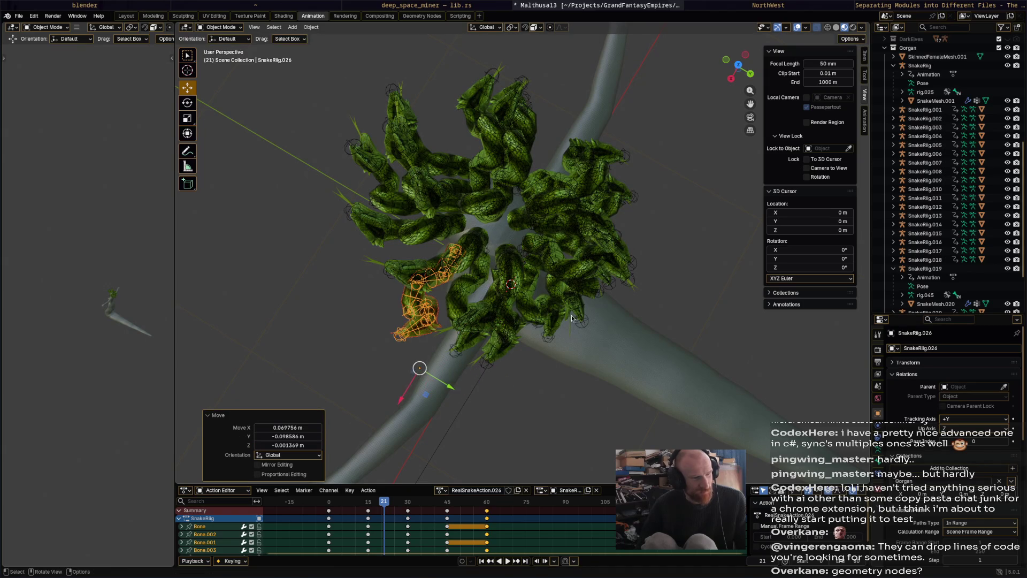
{"action": "key", "text": "r"}
{"action": "left_click", "coordinate": [551, 356]}
- Move SnakeRig.026 onto the head and adjust its placement from the front
{"action": "mouse_move", "coordinate": [550, 356]}
{"action": "middle_mouse_down"}
{"action": "mouse_move", "coordinate": [548, 310]}
{"action": "mouse_move", "coordinate": [541, 323]}
{"action": "mouse_move", "coordinate": [628, 264]}
{"action": "mouse_move", "coordinate": [618, 260]}
{"action": "middle_mouse_up"}
{"action": "key", "text": "g"}
{"action": "left_click", "coordinate": [546, 314]}
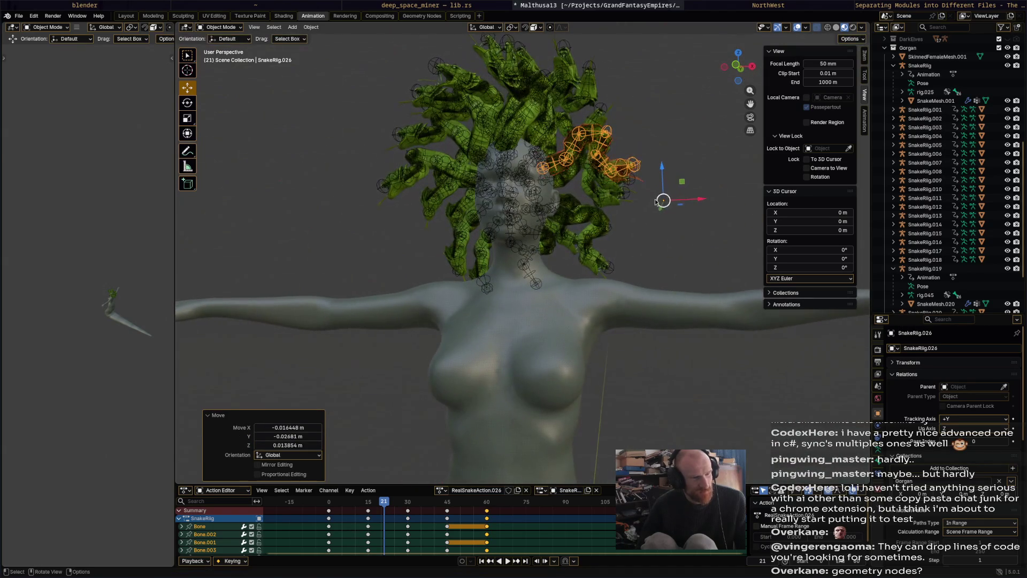
{"action": "key", "text": "g"}
{"action": "left_click", "coordinate": [672, 203]}
{"action": "mouse_move", "coordinate": [672, 203]}
{"action": "middle_mouse_down"}
{"action": "mouse_move", "coordinate": [519, 346]}
{"action": "mouse_move", "coordinate": [489, 353]}
{"action": "middle_mouse_up"}
- Duplicate another copy, move it aside and rotate it with two turns
{"action": "key", "text": "shift+d"}
{"action": "left_click", "coordinate": [612, 257]}
{"action": "key", "text": "g"}
{"action": "left_click", "coordinate": [486, 351]}
{"action": "key", "text": "r"}
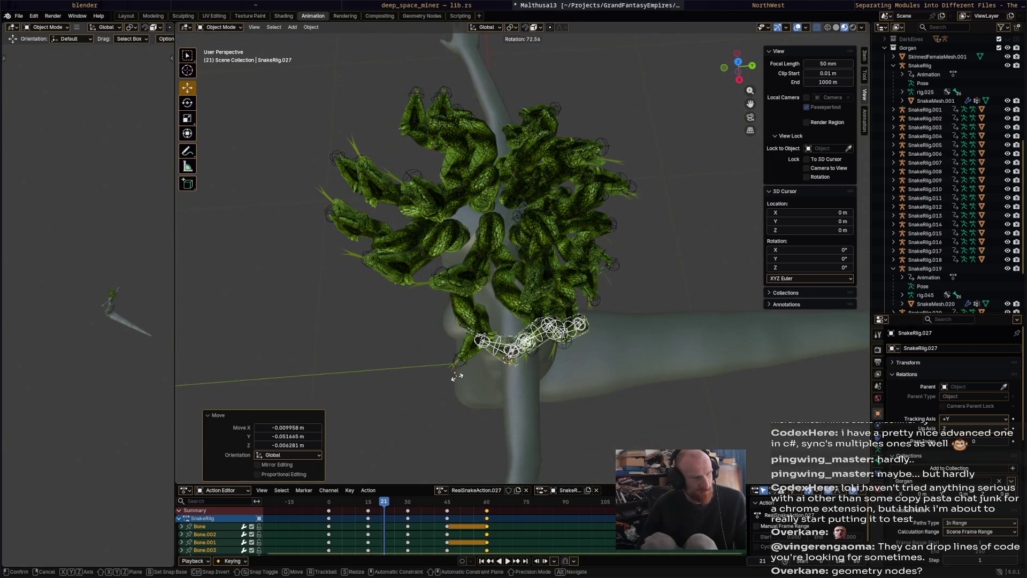
{"action": "left_click", "coordinate": [506, 358]}
{"action": "key", "text": "r"}
{"action": "left_click", "coordinate": [454, 369]}
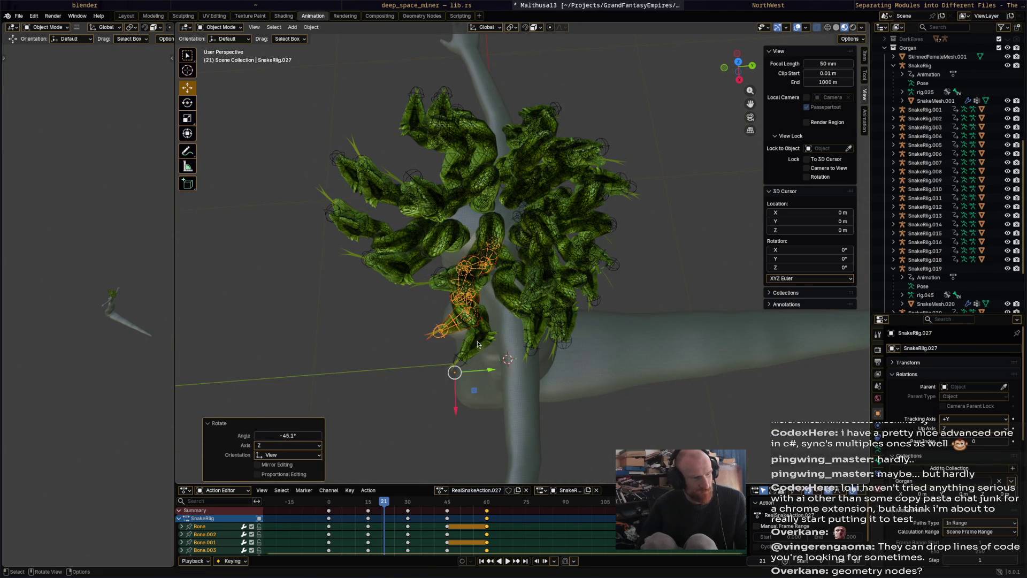
- Move that copy onto the head and check it from a three-quarter side view
{"action": "key", "text": "g"}
{"action": "left_click", "coordinate": [409, 399]}
{"action": "middle_click_drag", "start_coordinate": [408, 400], "coordinate": [675, 225]}
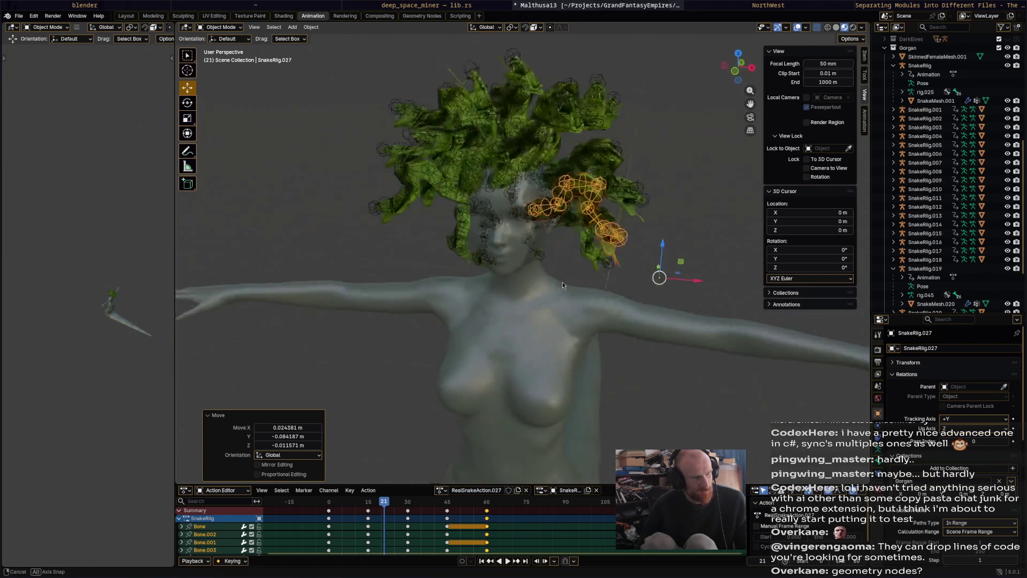
{"action": "key", "text": "g"}
{"action": "left_click", "coordinate": [642, 204]}
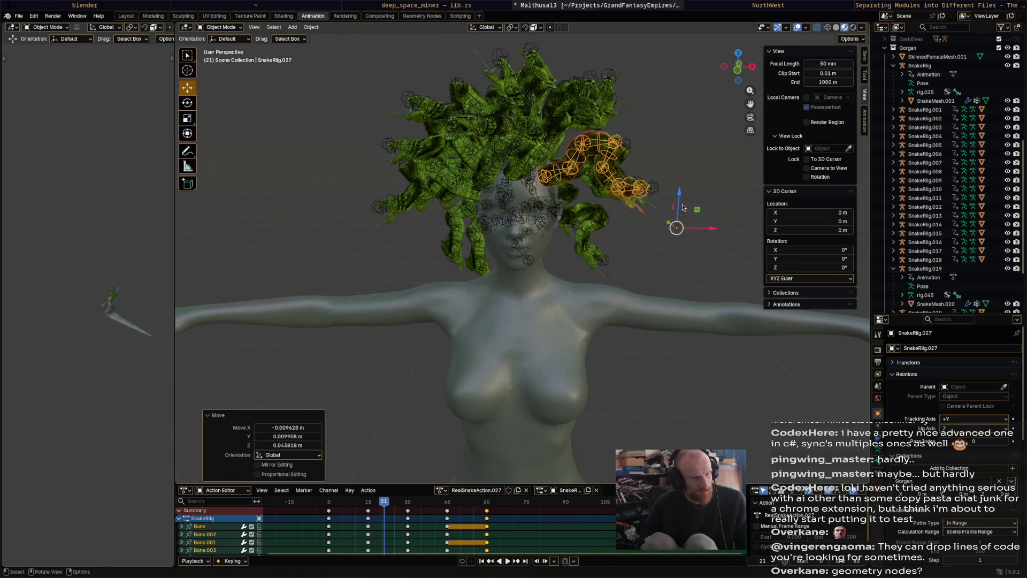
{"action": "mouse_move", "coordinate": [642, 205]}
{"action": "middle_mouse_down"}
{"action": "mouse_move", "coordinate": [615, 183]}
{"action": "mouse_move", "coordinate": [603, 215]}
{"action": "middle_mouse_up"}
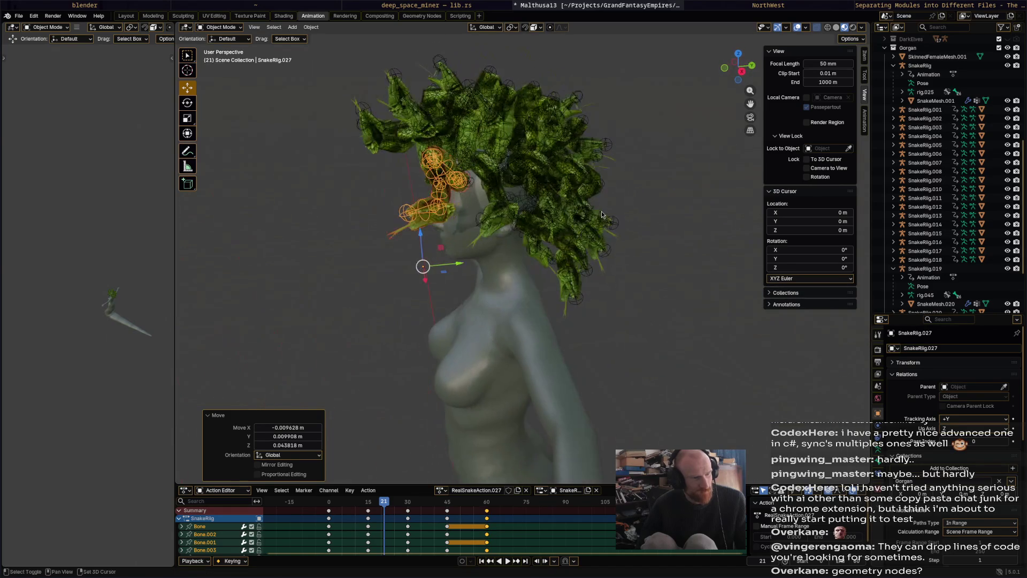
- Duplicate into SnakeRig.028, rotate it from above and set it beside the hair
{"action": "key", "text": "shift+d"}
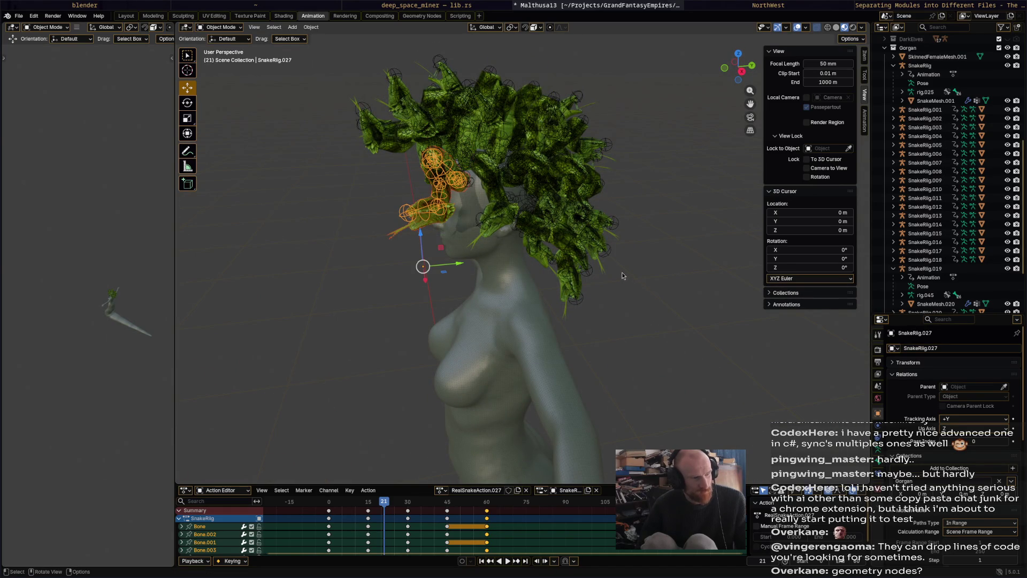
{"action": "left_click", "coordinate": [642, 293]}
{"action": "mouse_move", "coordinate": [642, 293]}
{"action": "middle_mouse_down"}
{"action": "mouse_move", "coordinate": [478, 353]}
{"action": "mouse_move", "coordinate": [666, 273]}
{"action": "mouse_move", "coordinate": [561, 268]}
{"action": "mouse_move", "coordinate": [533, 299]}
{"action": "mouse_move", "coordinate": [572, 322]}
{"action": "mouse_move", "coordinate": [609, 249]}
{"action": "mouse_move", "coordinate": [646, 262]}
{"action": "middle_mouse_up"}
{"action": "key", "text": "r"}
{"action": "left_click", "coordinate": [477, 354]}
{"action": "key", "text": "r"}
{"action": "left_click", "coordinate": [482, 354]}
{"action": "key", "text": "g"}
{"action": "left_click", "coordinate": [678, 278]}
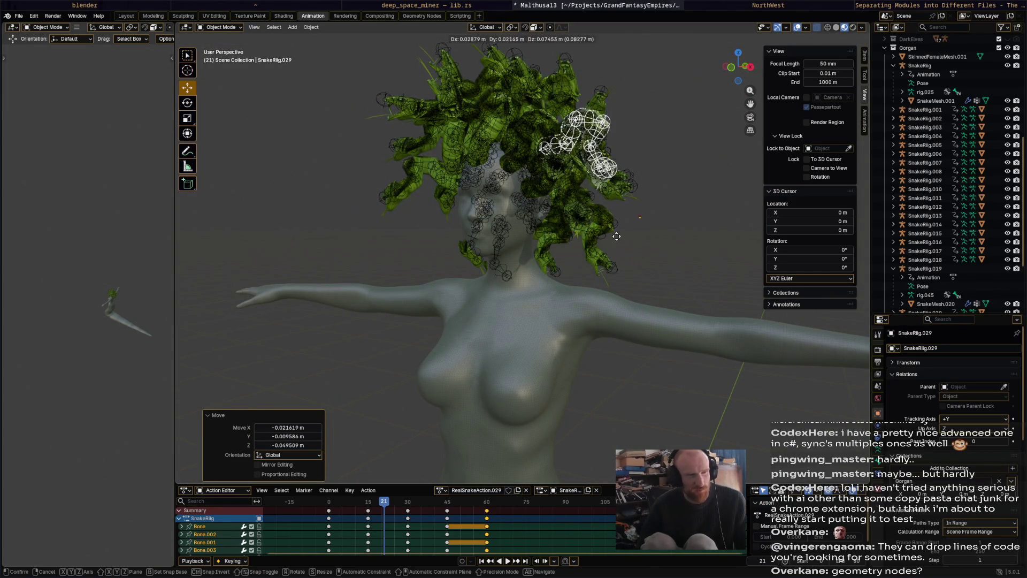
- Duplicate into SnakeRig.029, turn it and lift it to the top of the snake cluster
{"action": "key", "text": "shift+d"}
{"action": "mouse_move", "coordinate": [594, 296]}
{"action": "middle_mouse_down"}
{"action": "mouse_move", "coordinate": [620, 290]}
{"action": "mouse_move", "coordinate": [622, 273]}
{"action": "middle_mouse_up"}
{"action": "key", "text": "r"}
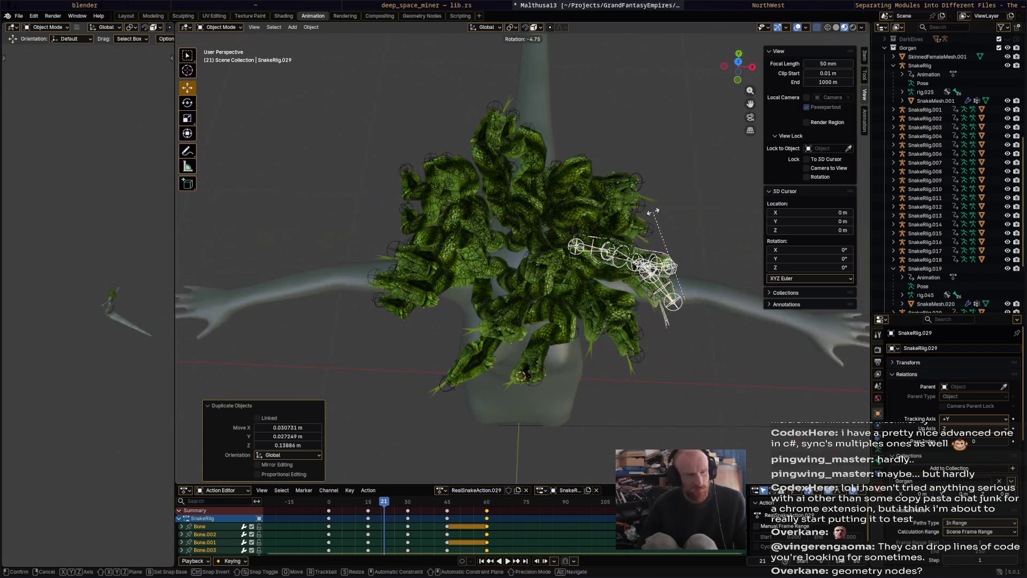
{"action": "left_click", "coordinate": [638, 313]}
{"action": "key", "text": "g"}
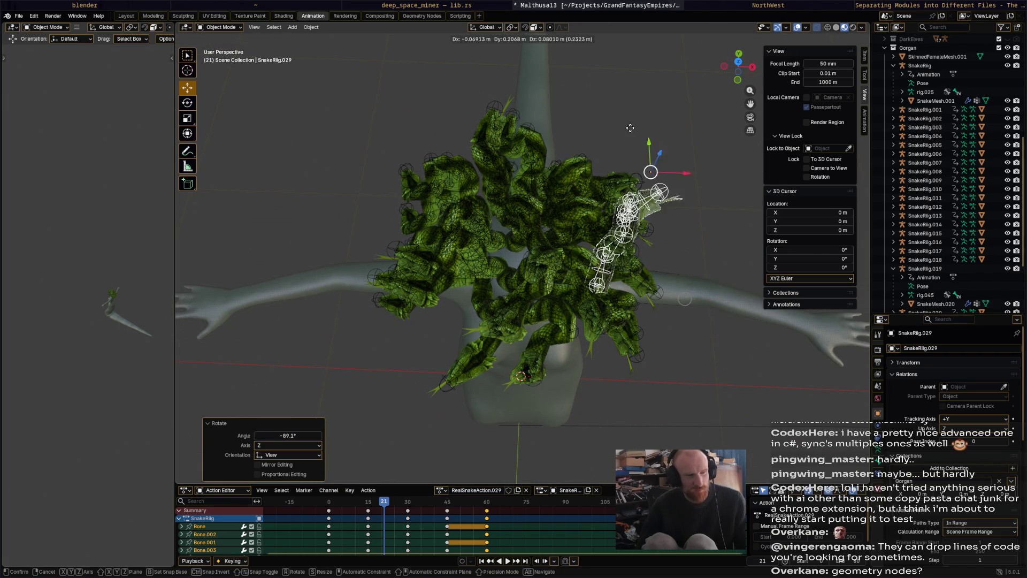
{"action": "left_click", "coordinate": [566, 119]}
{"action": "middle_click_drag", "start_coordinate": [566, 119], "coordinate": [635, 153]}
- Turn SnakeRig.029 again and nudge its position repeatedly among the snakes on top of the head
{"action": "key", "text": "r"}
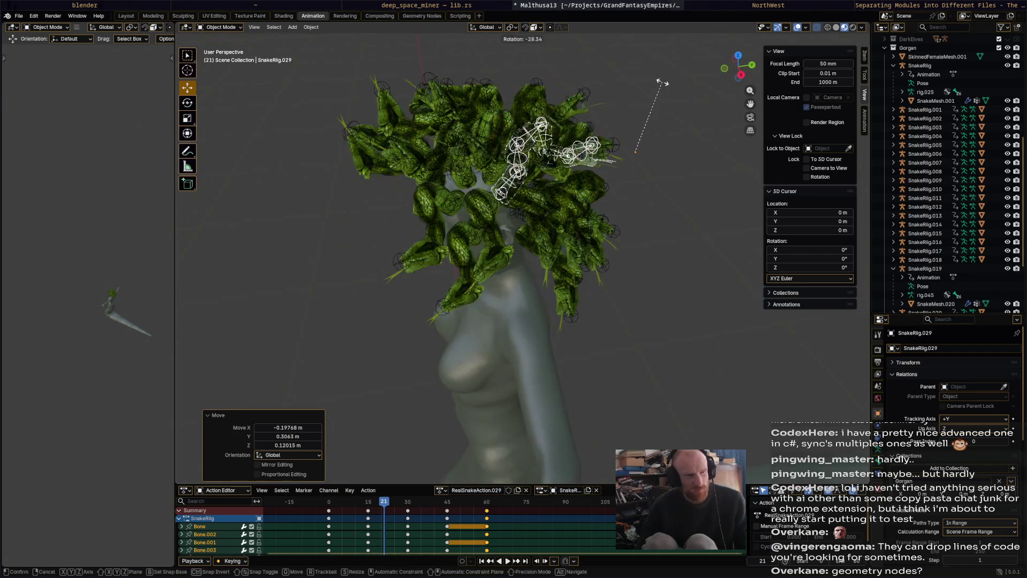
{"action": "left_click", "coordinate": [637, 151]}
{"action": "key", "text": "g"}
{"action": "left_click", "coordinate": [681, 146]}
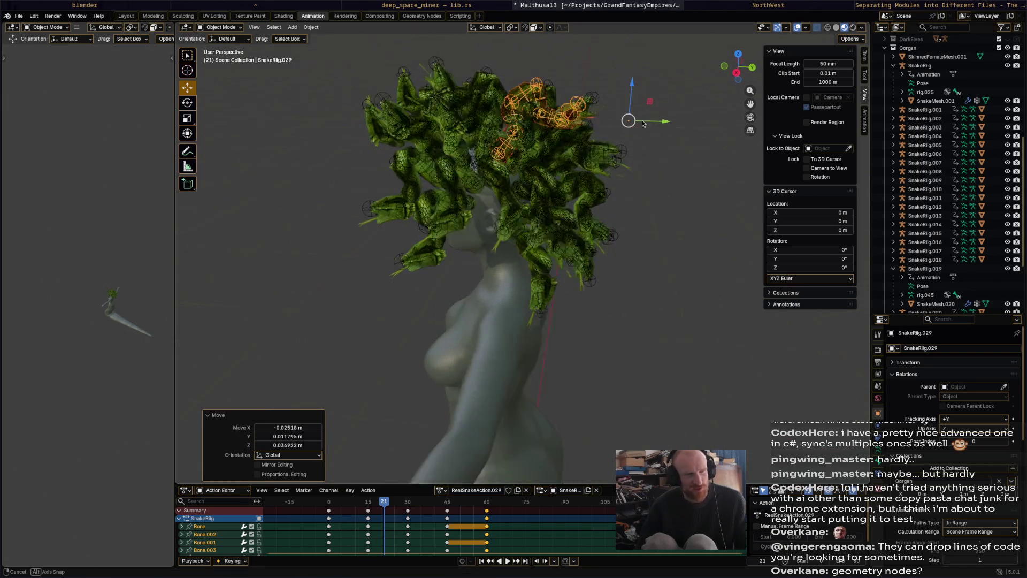
{"action": "middle_click_drag", "start_coordinate": [680, 146], "coordinate": [596, 161]}
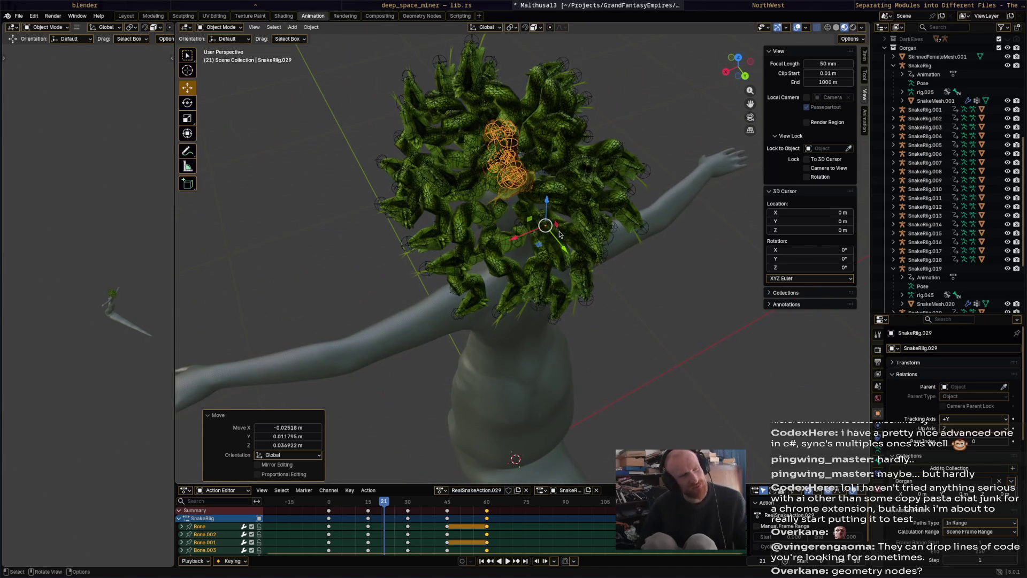
{"action": "key", "text": "g"}
{"action": "left_click", "coordinate": [570, 229]}
{"action": "mouse_move", "coordinate": [570, 228]}
{"action": "middle_mouse_down"}
{"action": "mouse_move", "coordinate": [655, 208]}
{"action": "mouse_move", "coordinate": [558, 171]}
{"action": "mouse_move", "coordinate": [679, 221]}
{"action": "mouse_move", "coordinate": [667, 199]}
{"action": "mouse_move", "coordinate": [420, 211]}
{"action": "mouse_move", "coordinate": [479, 234]}
{"action": "middle_mouse_up"}
{"action": "key", "text": "g"}
- Settle SnakeRig.029's final position and orbit to inspect the snake-covered head from the front
{"action": "left_click", "coordinate": [562, 161]}
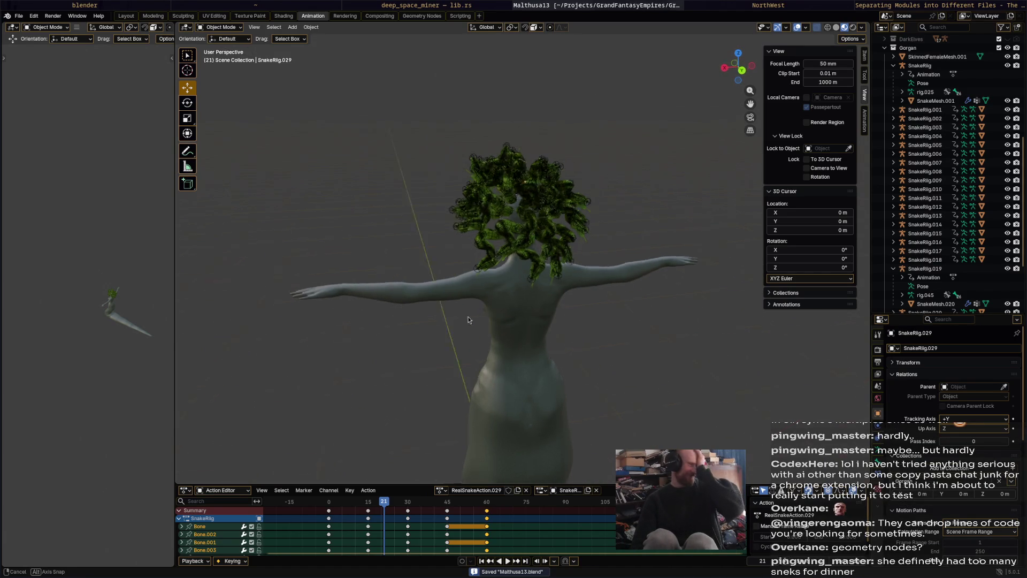
{"action": "middle_click_drag", "start_coordinate": [542, 282], "coordinate": [580, 315]}
{"action": "scroll", "coordinate": [541, 251], "scroll_direction": "up", "scroll_amount": 3}
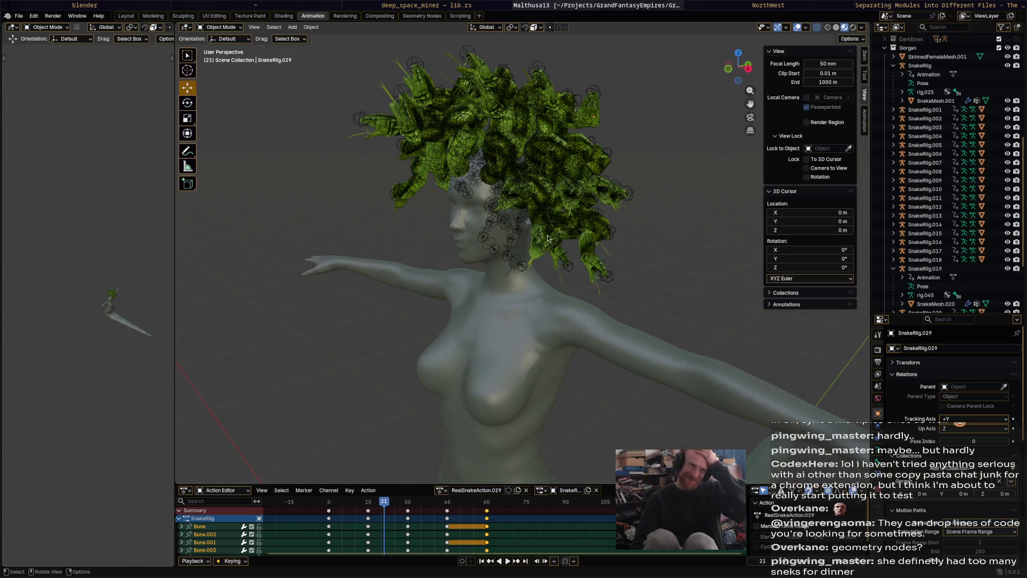
{"action": "middle_click_drag", "start_coordinate": [541, 251], "coordinate": [620, 233]}
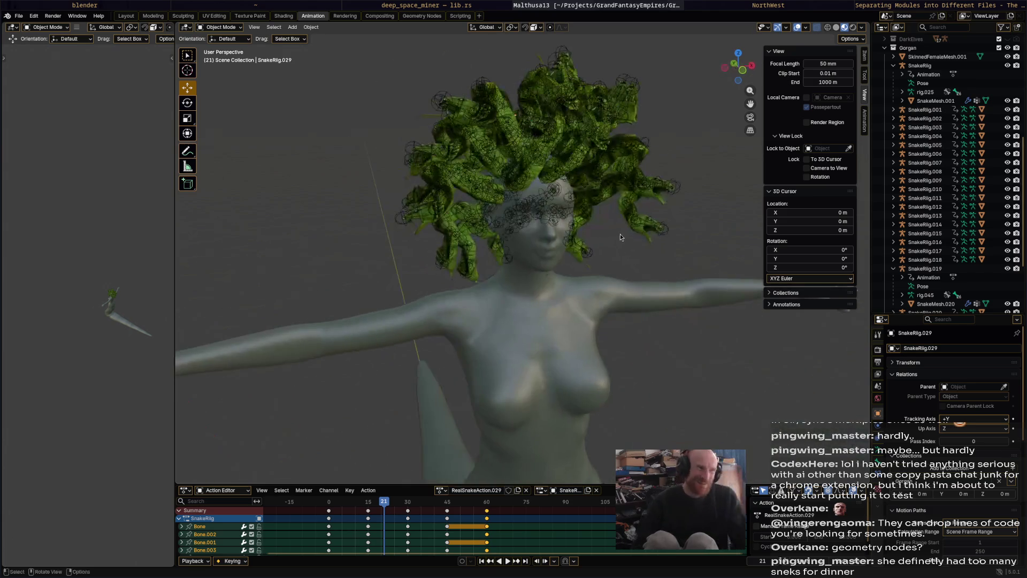
- Select SnakeRig.001 and shift its keyframes to a different time offset
{"action": "left_click", "coordinate": [923, 109]}
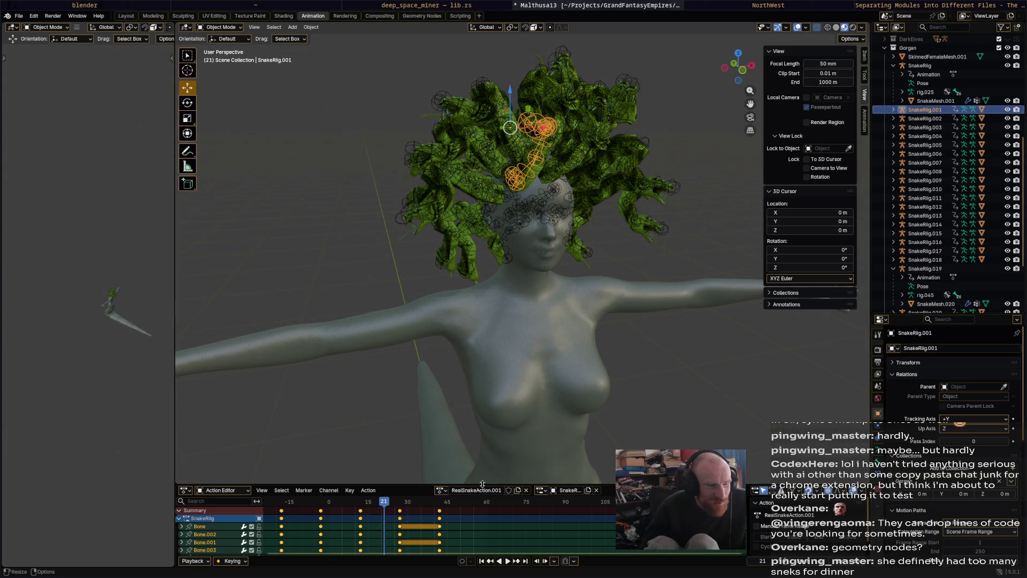
{"action": "key", "text": "g"}
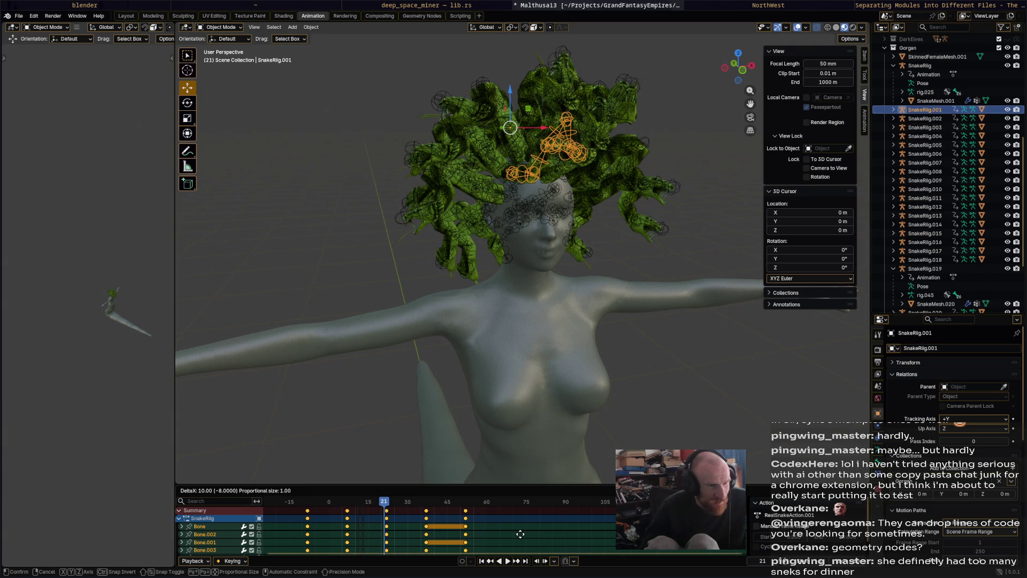
{"action": "key", "text": "Return"}
- Shift SnakeRig.002's keyframes 25 frames later, then pull them back somewhat earlier
{"action": "left_click", "coordinate": [925, 118]}
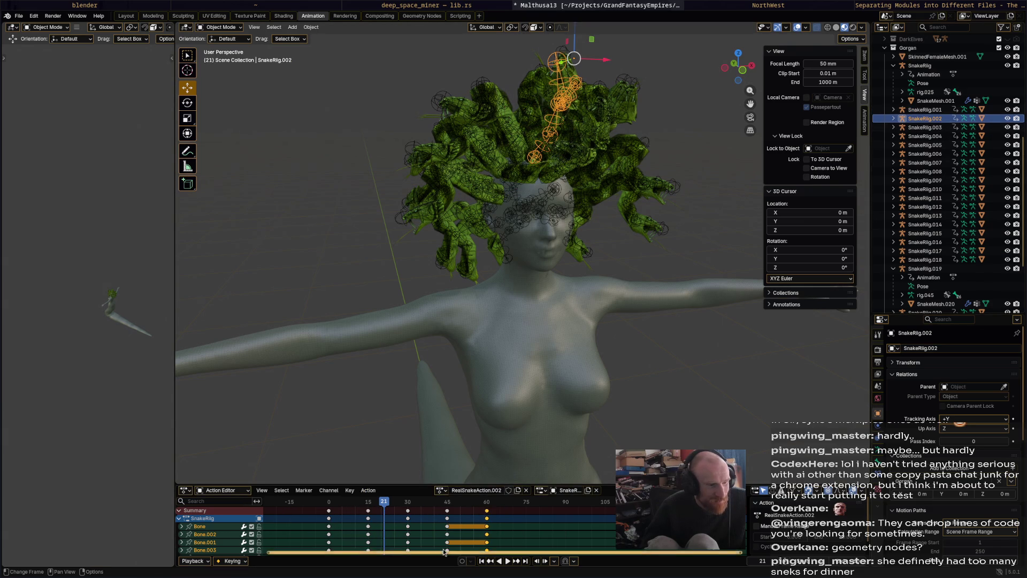
{"action": "key", "text": "g"}
{"action": "key", "text": "Escape"}
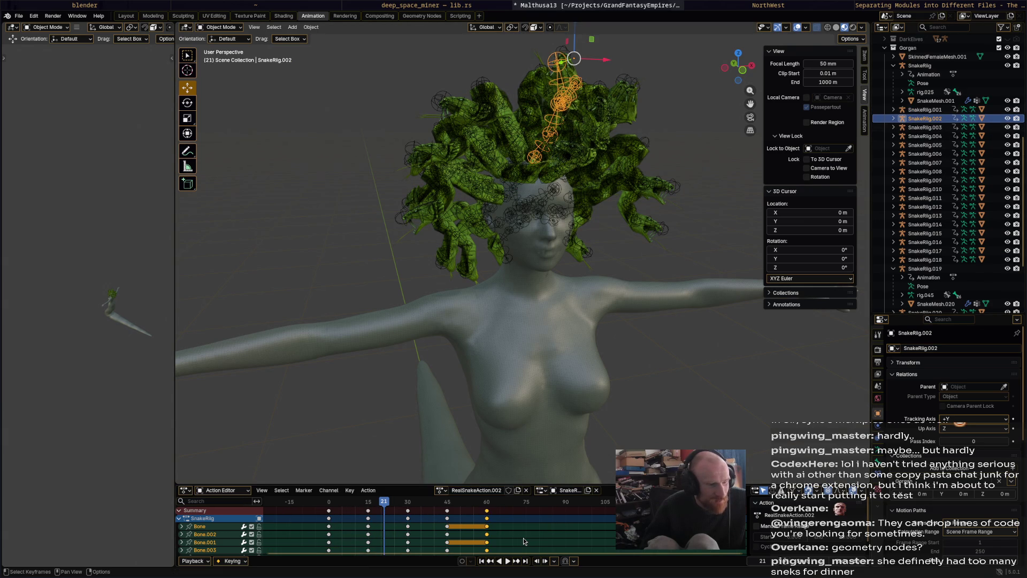
{"action": "key", "text": "g"}
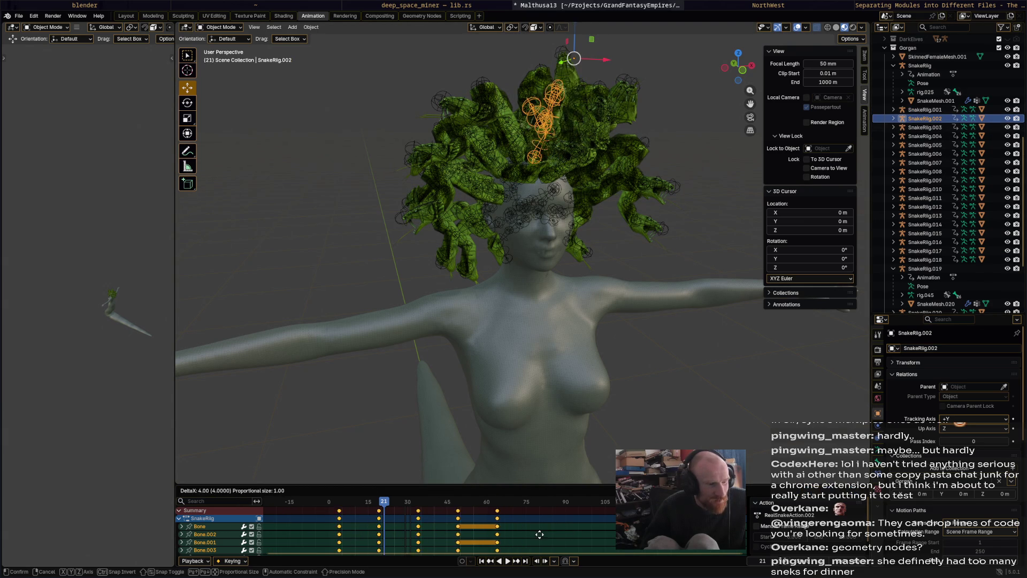
{"action": "left_click", "coordinate": [590, 536]}
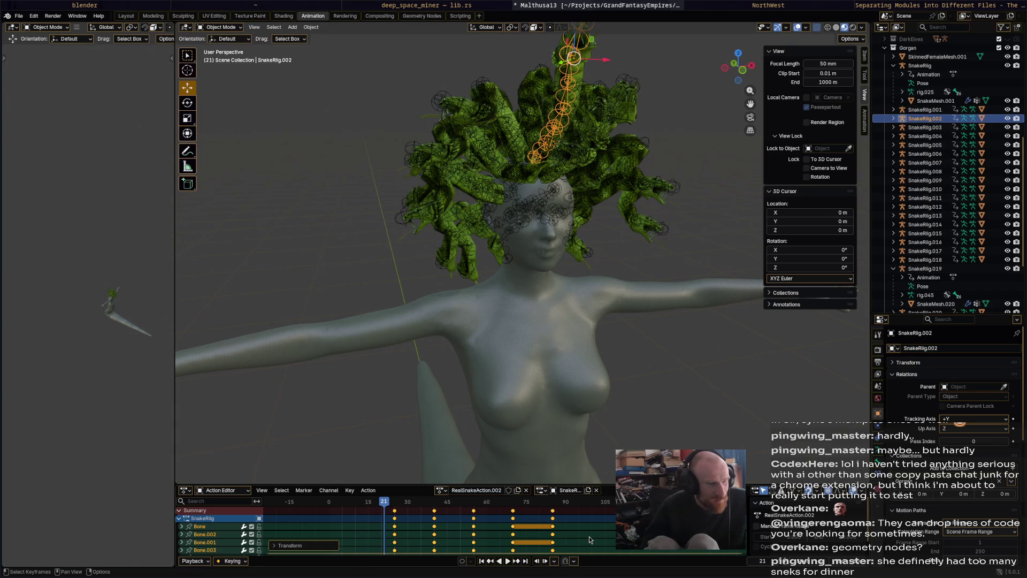
{"action": "middle_click_drag", "start_coordinate": [604, 293], "coordinate": [599, 289]}
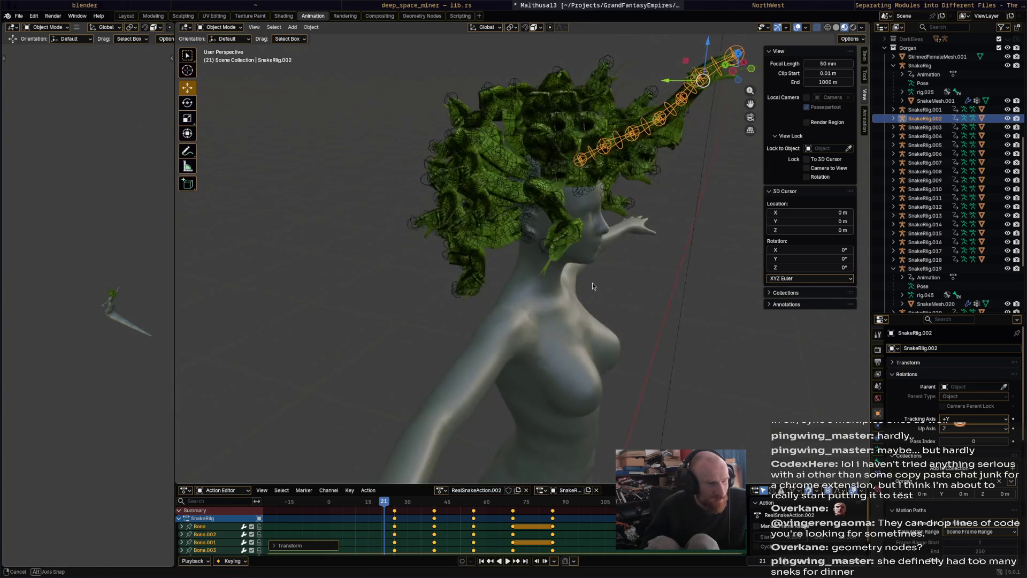
{"action": "key", "text": "g"}
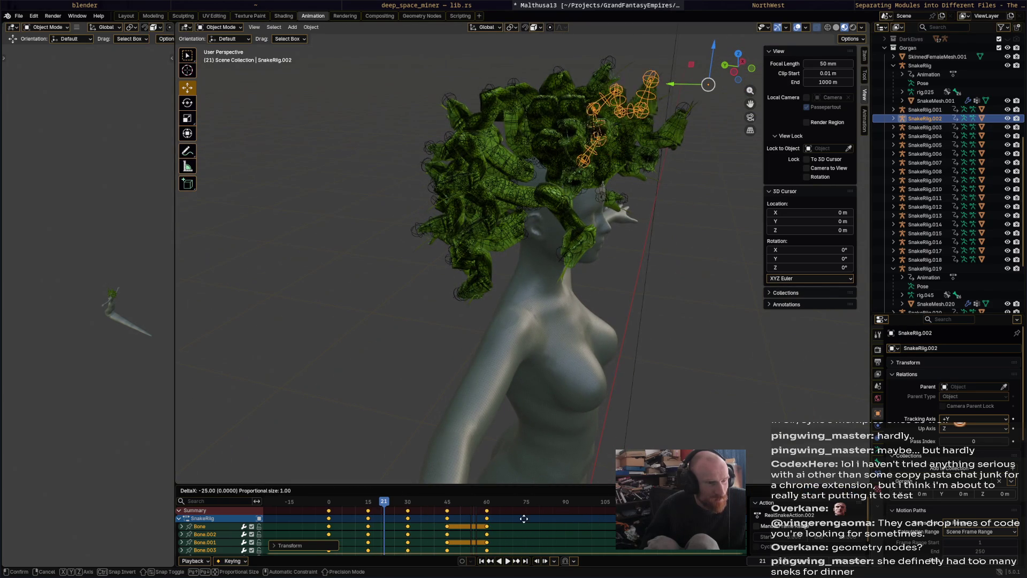
{"action": "left_click", "coordinate": [751, 370]}
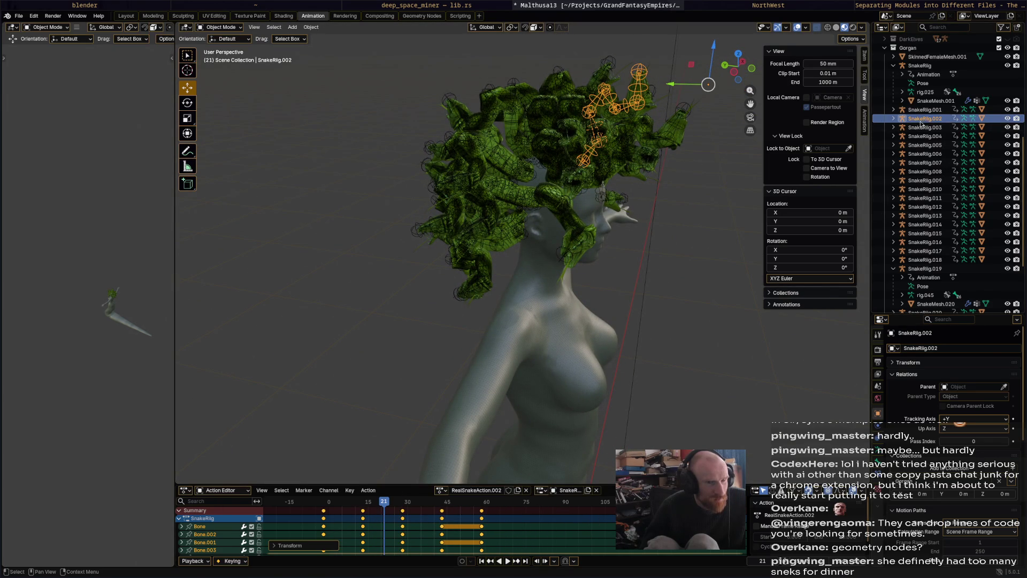
- Offset SnakeRig.003's keyframes 12 frames later, then adjust them slightly earlier
{"action": "left_click", "coordinate": [923, 128]}
{"action": "key", "text": "g"}
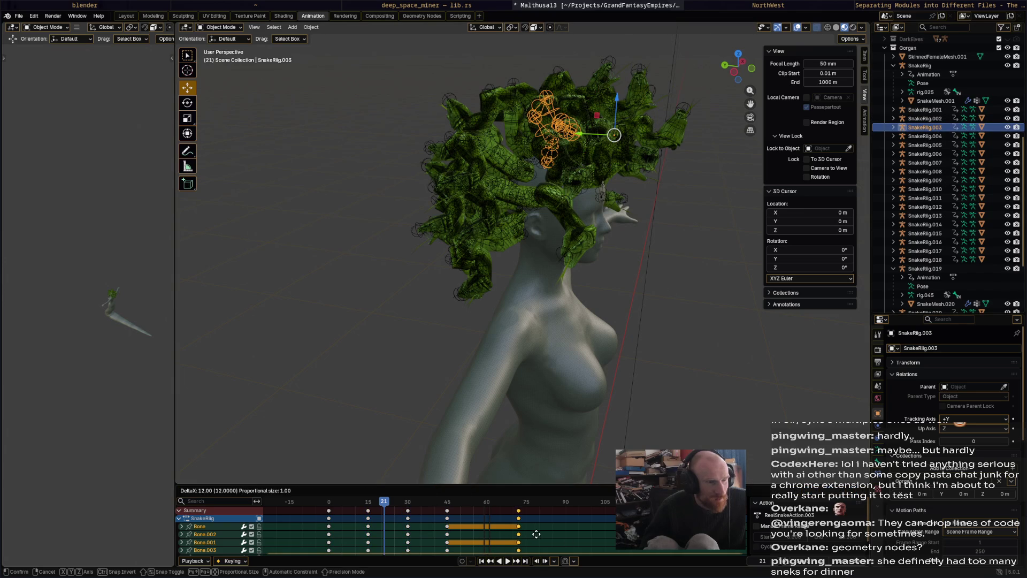
{"action": "left_click", "coordinate": [519, 533]}
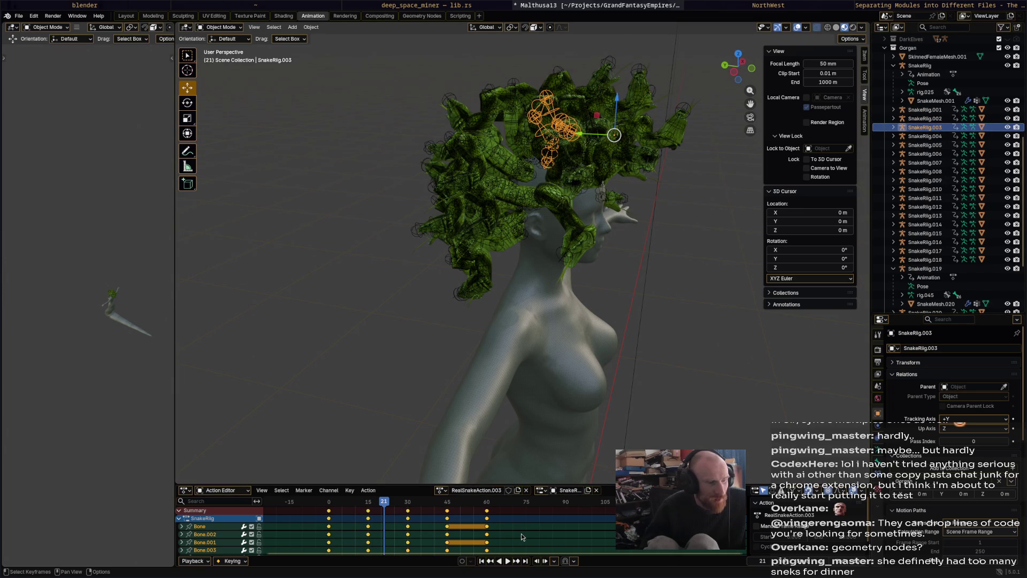
{"action": "key", "text": "g"}
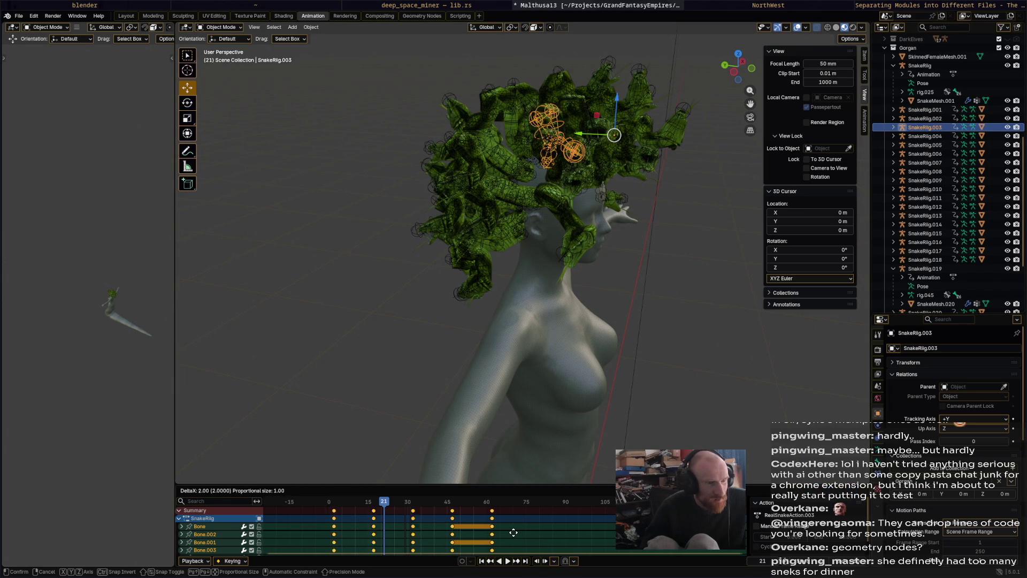
{"action": "left_click", "coordinate": [495, 533]}
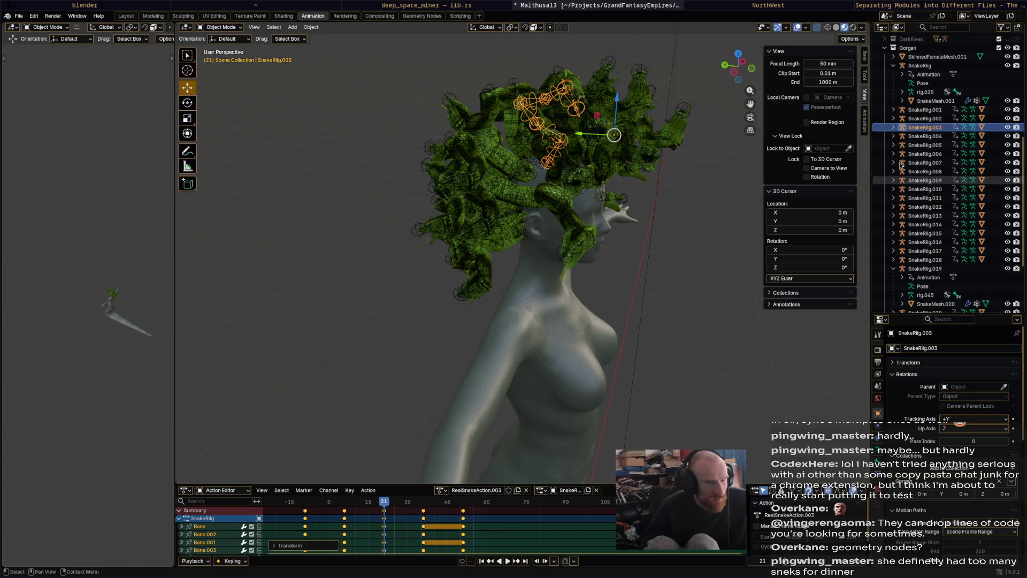
- Select SnakeRig.004 and play the animation to preview the staggered snakes
{"action": "left_click", "coordinate": [924, 137]}
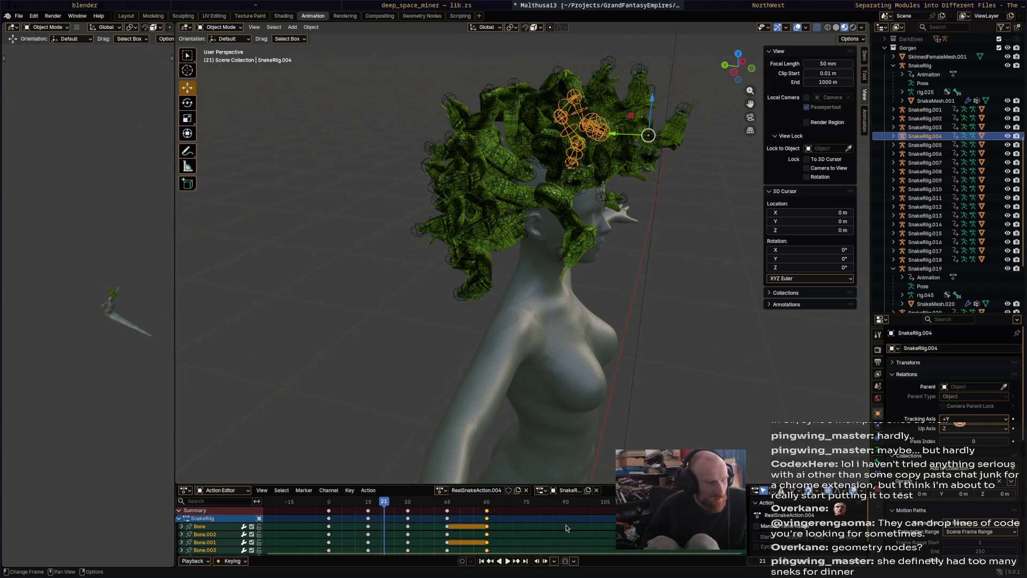
{"action": "key", "text": "space"}
{"action": "left_click", "coordinate": [328, 505]}
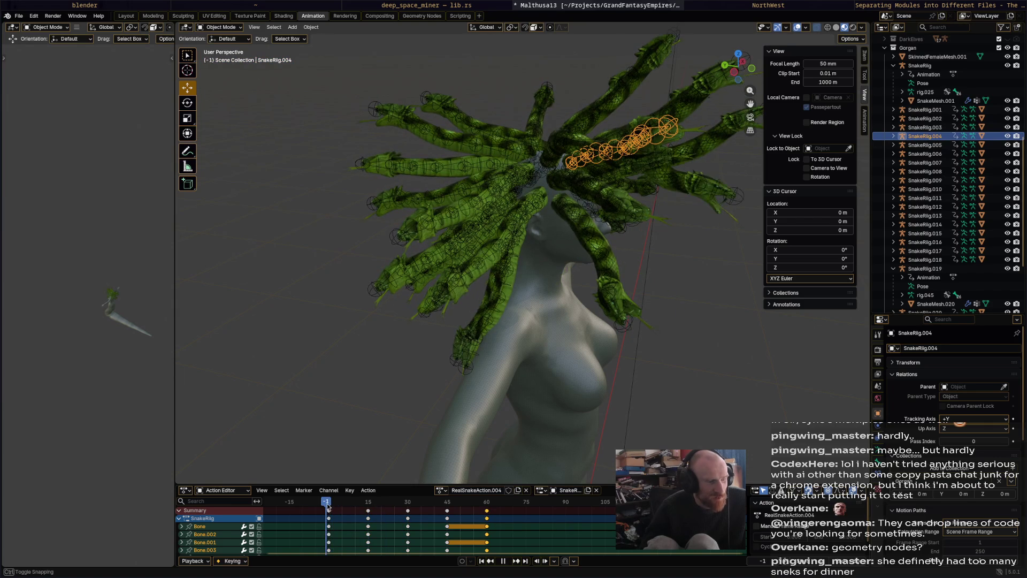
- Shift SnakeRig.004's keyframes earlier in the Action Editor and play back the staggered animation
{"action": "left_click", "coordinate": [327, 507]}
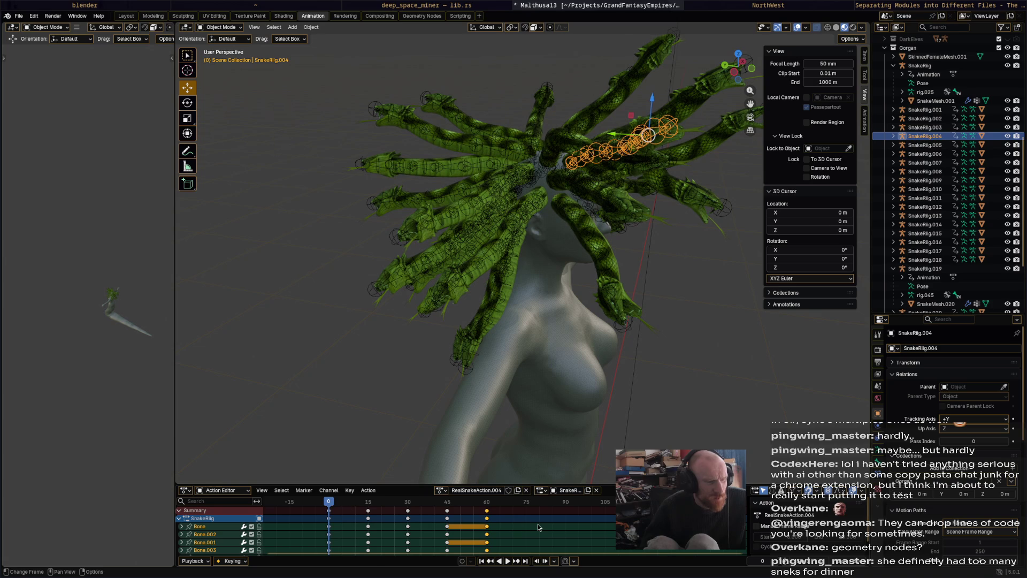
{"action": "key", "text": "g"}
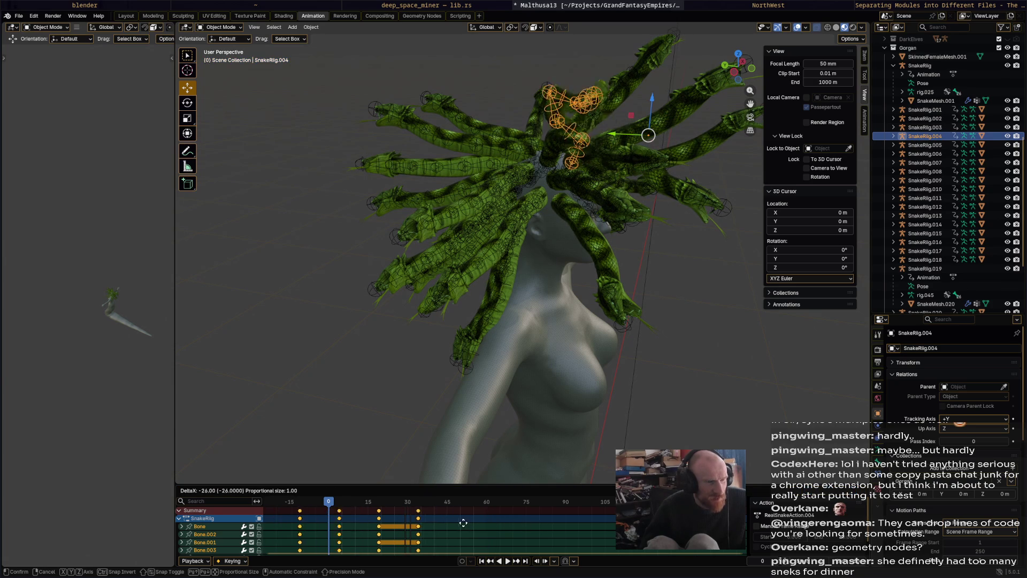
{"action": "left_click", "coordinate": [448, 522]}
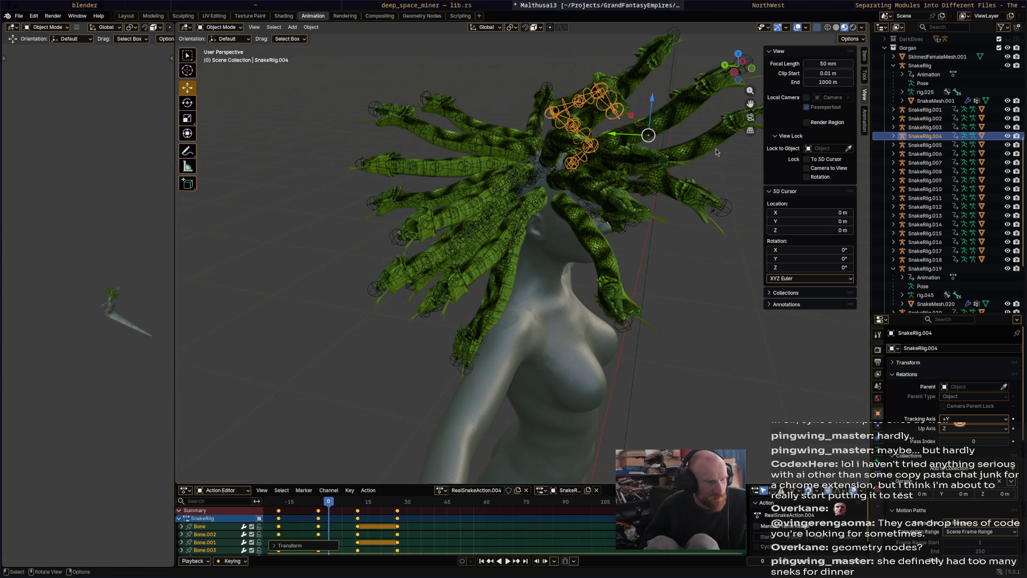
{"action": "key", "text": "space"}
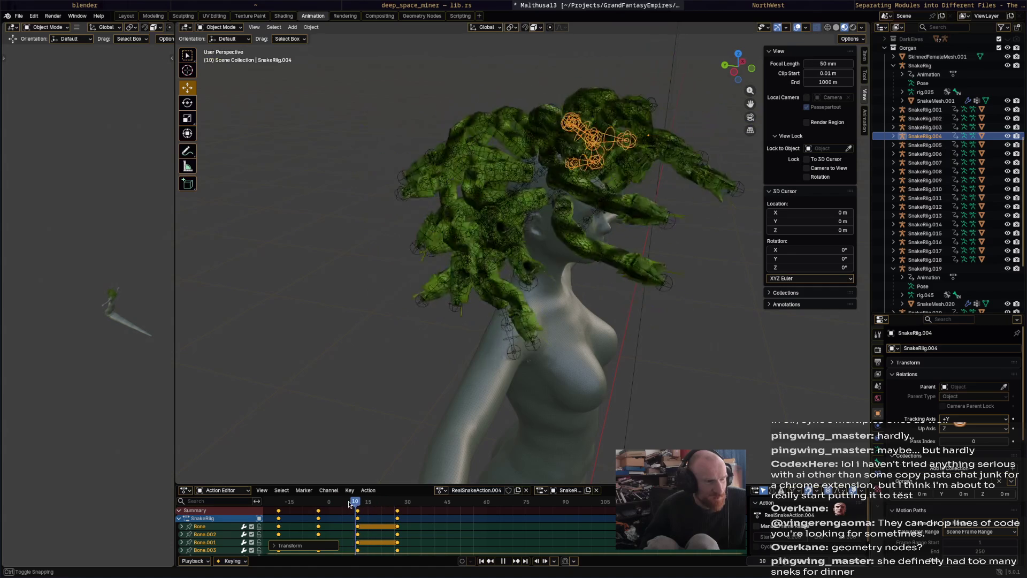
- Scrub back to frame 0 and make SnakeRig.002 the rig to edit next
{"action": "left_click_drag", "start_coordinate": [358, 502], "coordinate": [330, 505]}
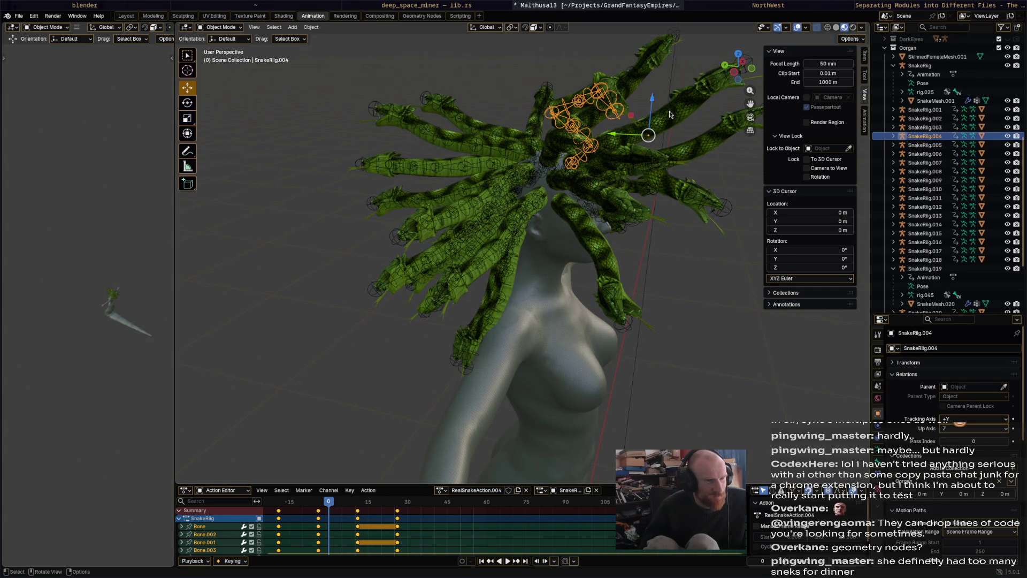
{"action": "left_click", "coordinate": [718, 164]}
{"action": "mouse_move", "coordinate": [719, 229]}
{"action": "middle_mouse_down"}
{"action": "mouse_move", "coordinate": [644, 274]}
{"action": "mouse_move", "coordinate": [666, 283]}
{"action": "middle_mouse_up"}
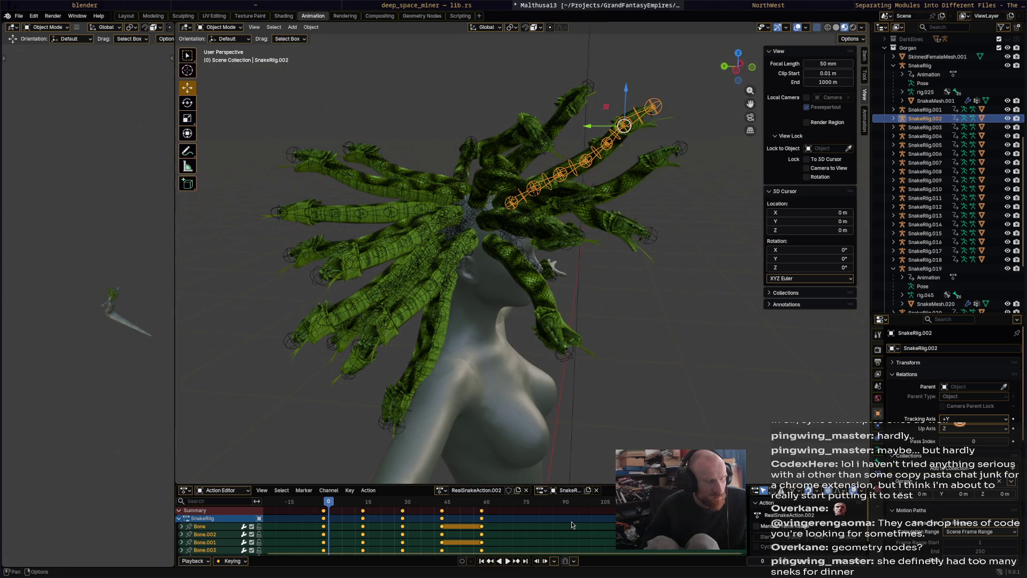
- Offset SnakeRig.002's and SnakeRig.001's keyframes earlier by different amounts
{"action": "key", "text": "g"}
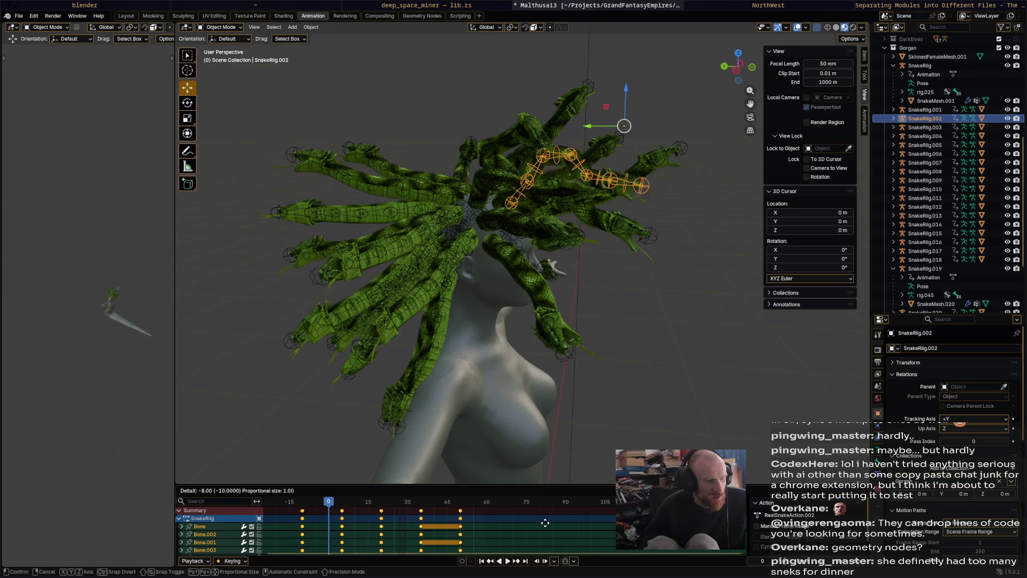
{"action": "left_click", "coordinate": [509, 528]}
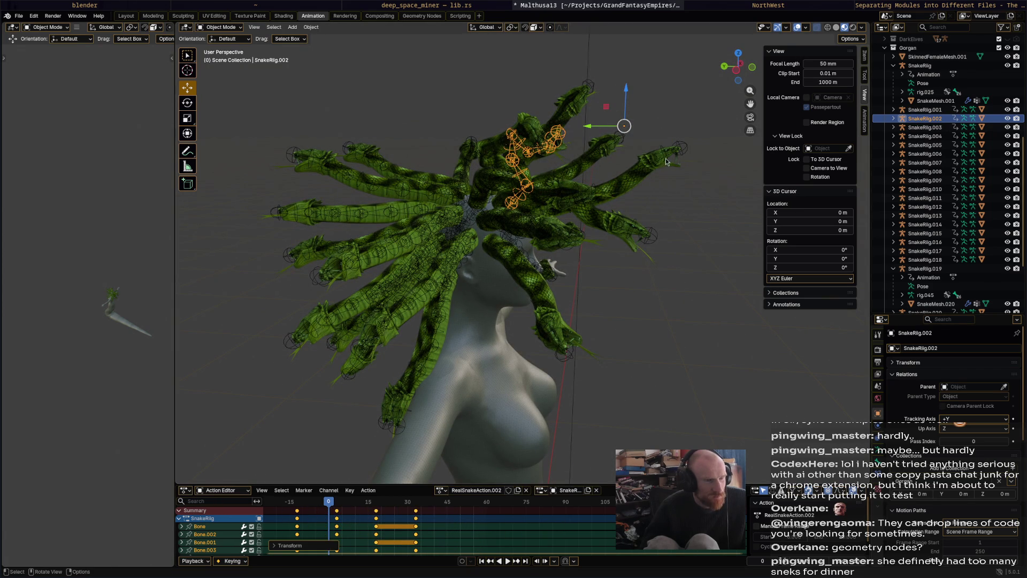
{"action": "left_click", "coordinate": [940, 110]}
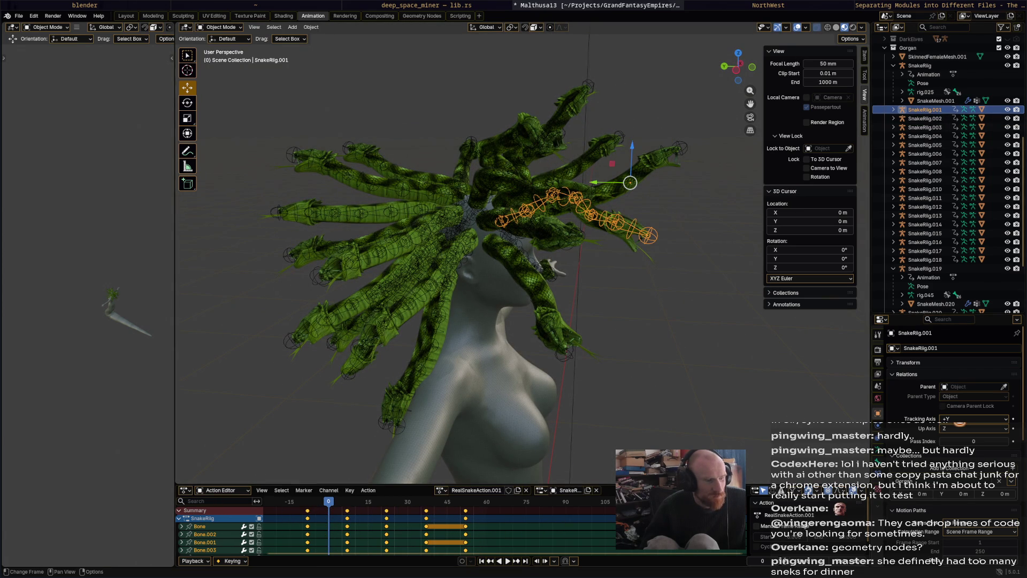
{"action": "key", "text": "g"}
{"action": "left_click", "coordinate": [711, 354]}
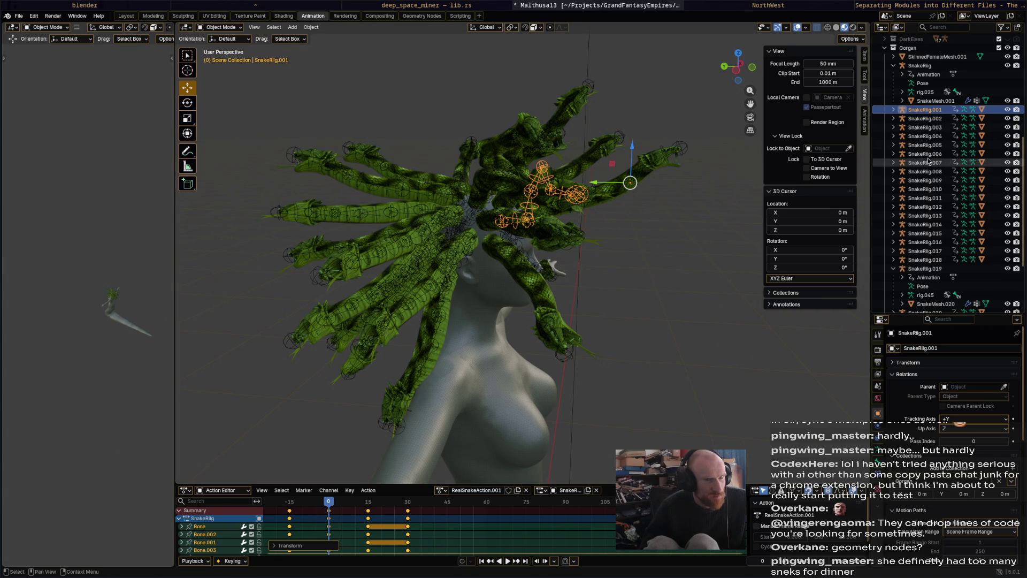
- Offset SnakeRig.003's and SnakeRig.004's keyframes earlier, then begin shifting SnakeRig.005's
{"action": "left_click", "coordinate": [936, 129]}
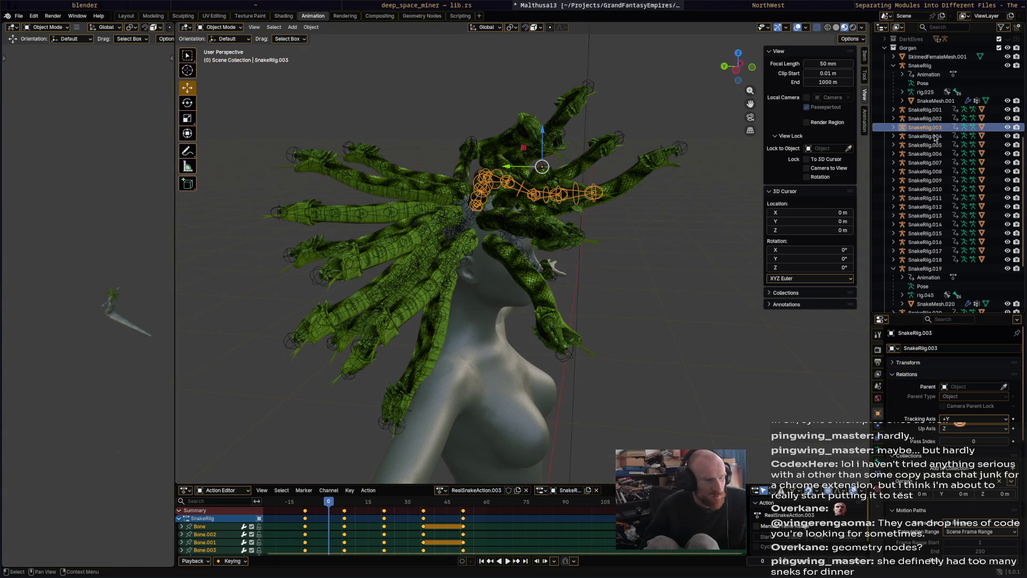
{"action": "left_click", "coordinate": [565, 541]}
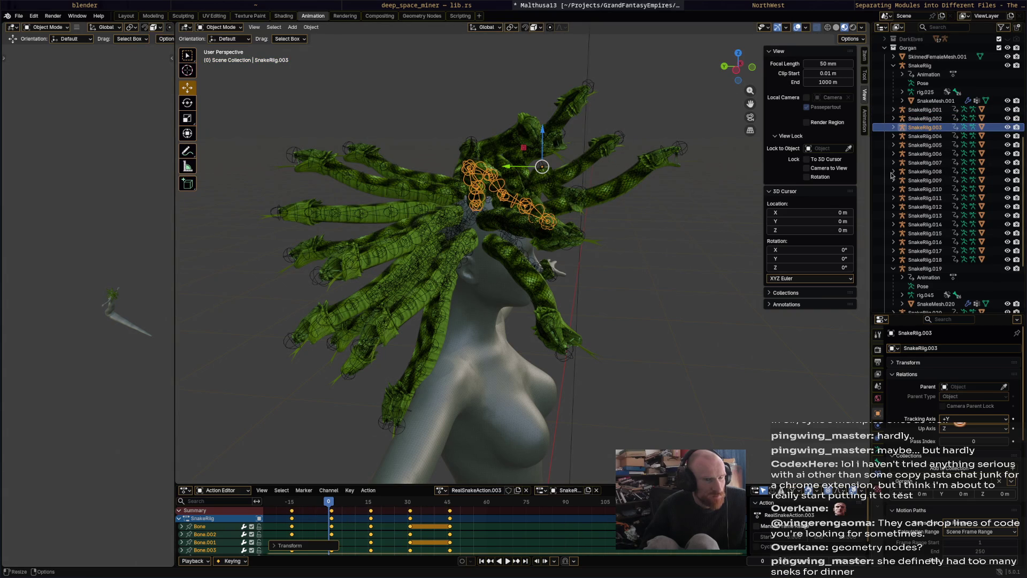
{"action": "left_click", "coordinate": [934, 137]}
{"action": "key", "text": "g"}
{"action": "left_click", "coordinate": [585, 526]}
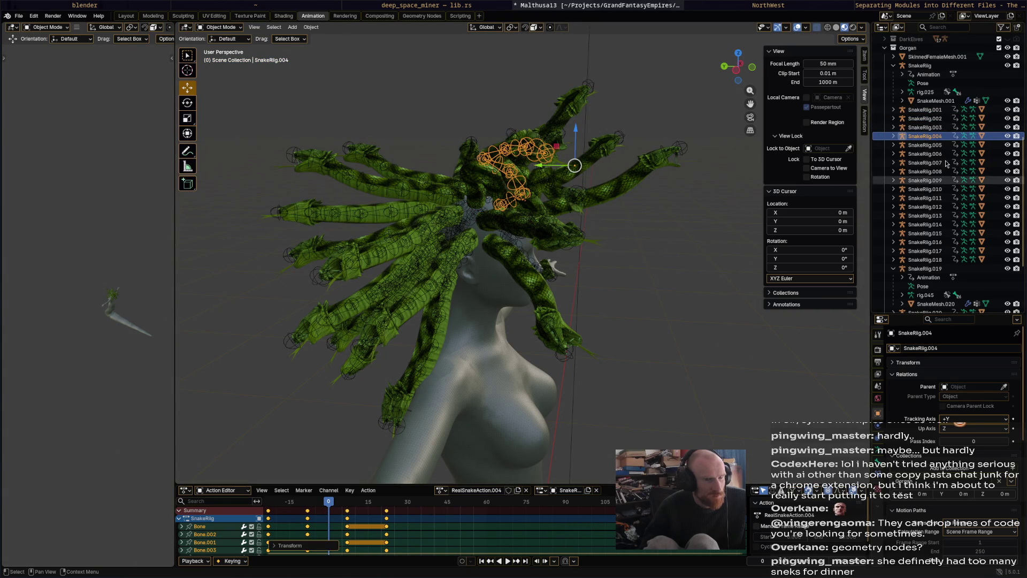
{"action": "left_click", "coordinate": [931, 145]}
{"action": "key", "text": "g"}
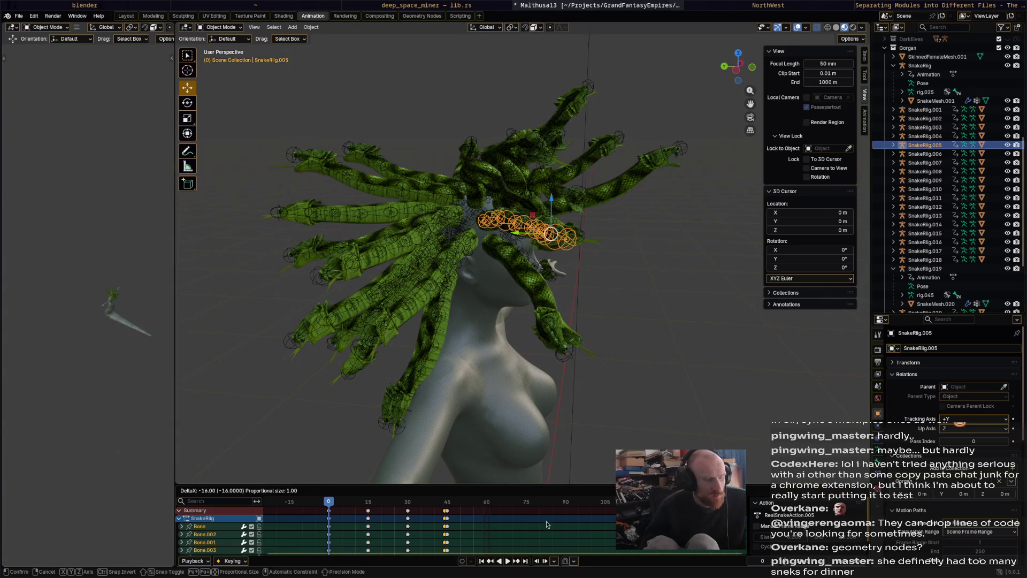
- Confirm SnakeRig.005's offset and move SnakeRig.006's and SnakeRig.007's keyframes earlier by varying amounts
{"action": "left_click_drag", "start_coordinate": [547, 522], "coordinate": [520, 523]}
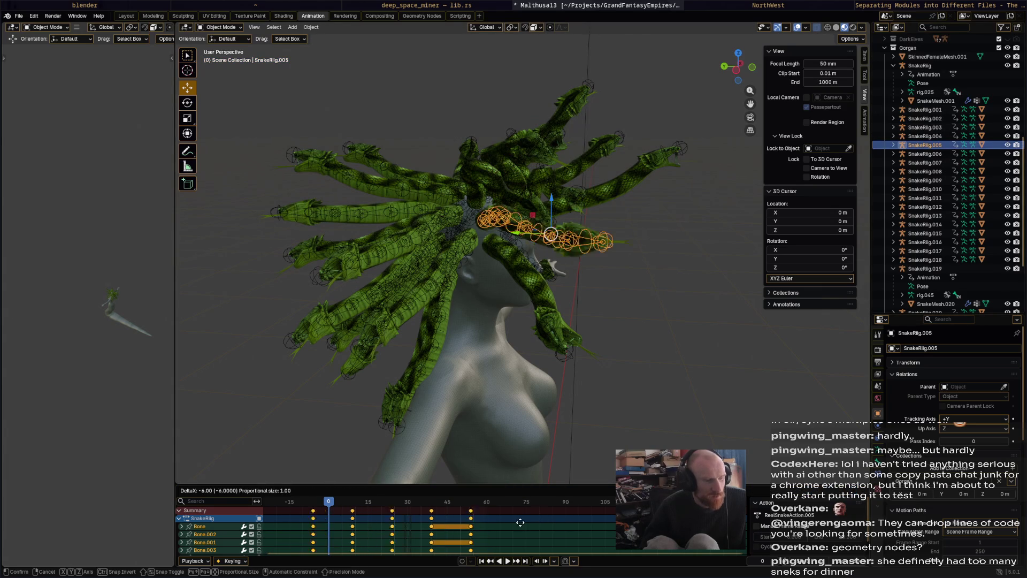
{"action": "left_click", "coordinate": [500, 523]}
{"action": "left_click", "coordinate": [927, 154]}
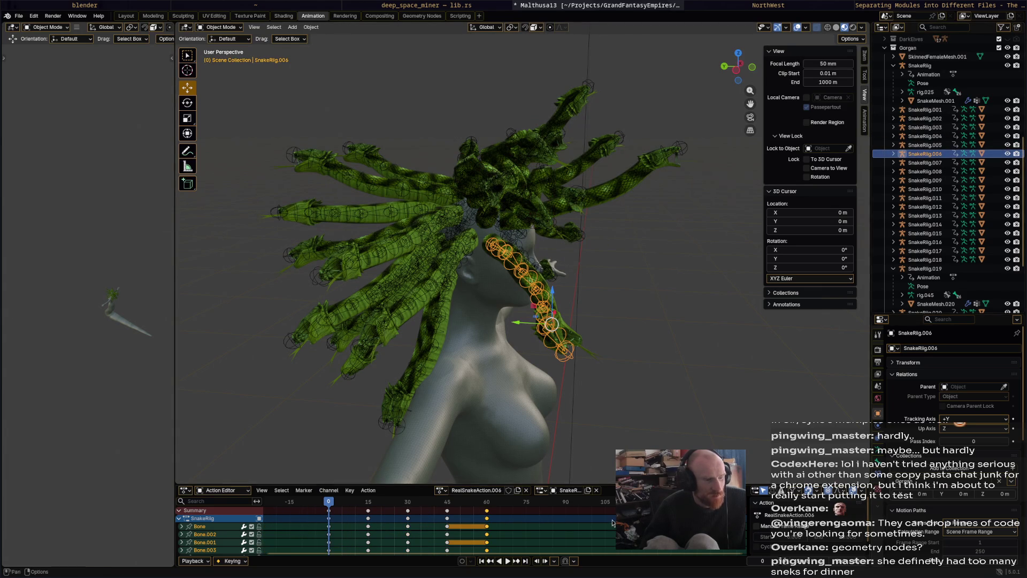
{"action": "key", "text": "g"}
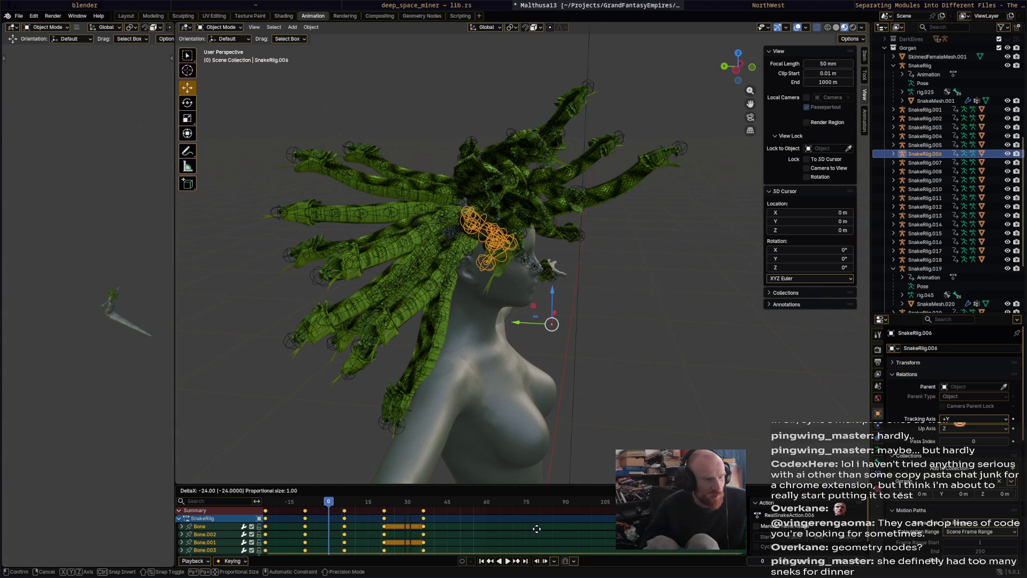
{"action": "left_click", "coordinate": [563, 513]}
{"action": "left_click", "coordinate": [926, 162]}
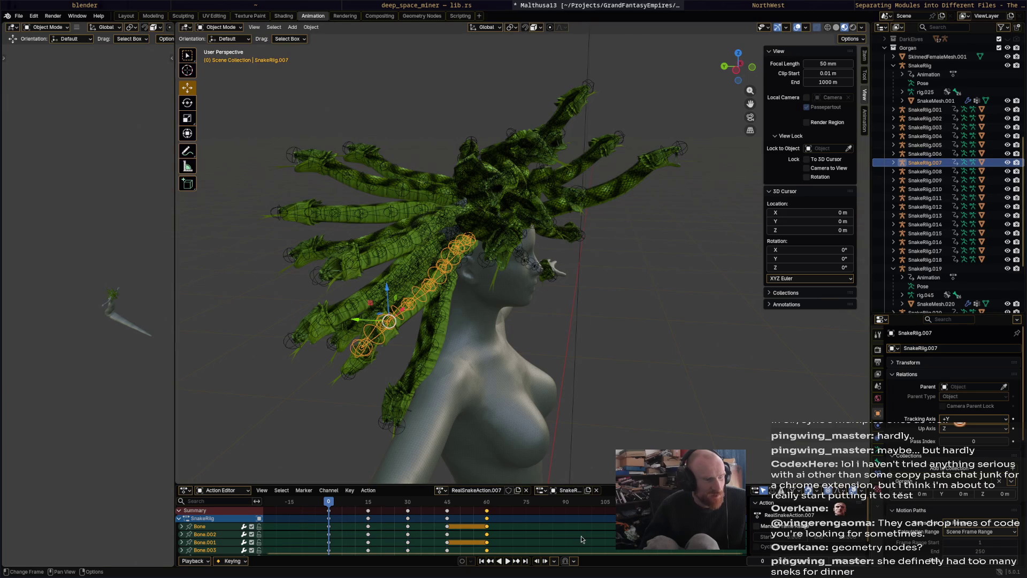
{"action": "key", "text": "g"}
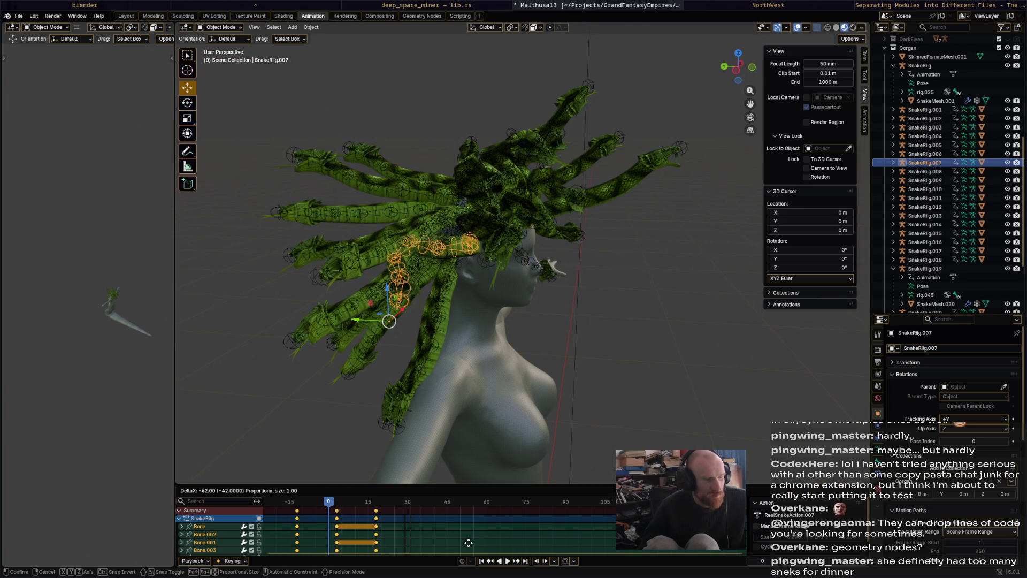
{"action": "left_click", "coordinate": [685, 393]}
- Stagger SnakeRig.008, SnakeRig.009 and SnakeRig.010 by sliding each rig's keyframes earlier
{"action": "left_click", "coordinate": [925, 171]}
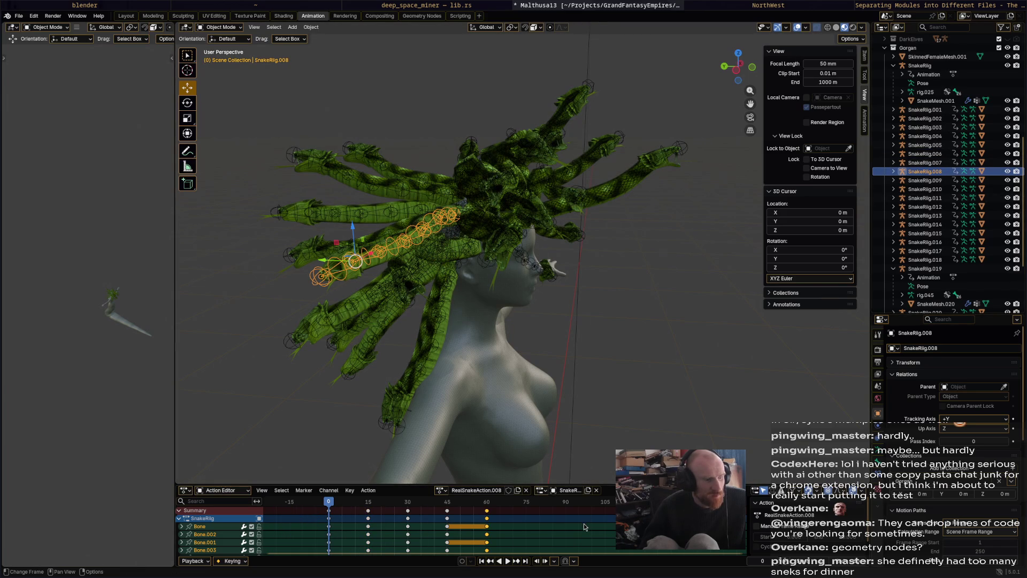
{"action": "key", "text": "g"}
{"action": "left_click", "coordinate": [459, 535]}
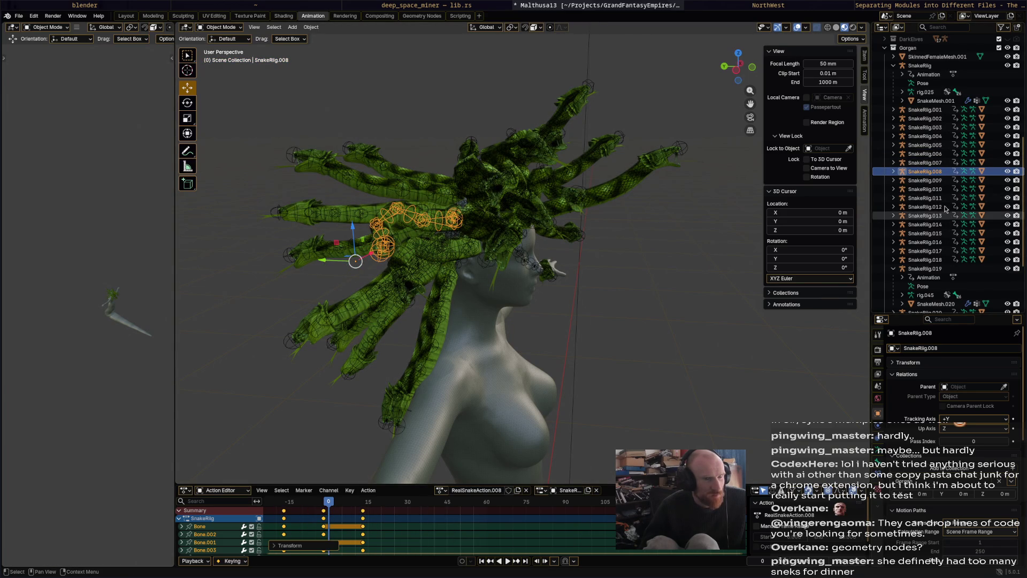
{"action": "left_click", "coordinate": [921, 182]}
{"action": "key", "text": "g"}
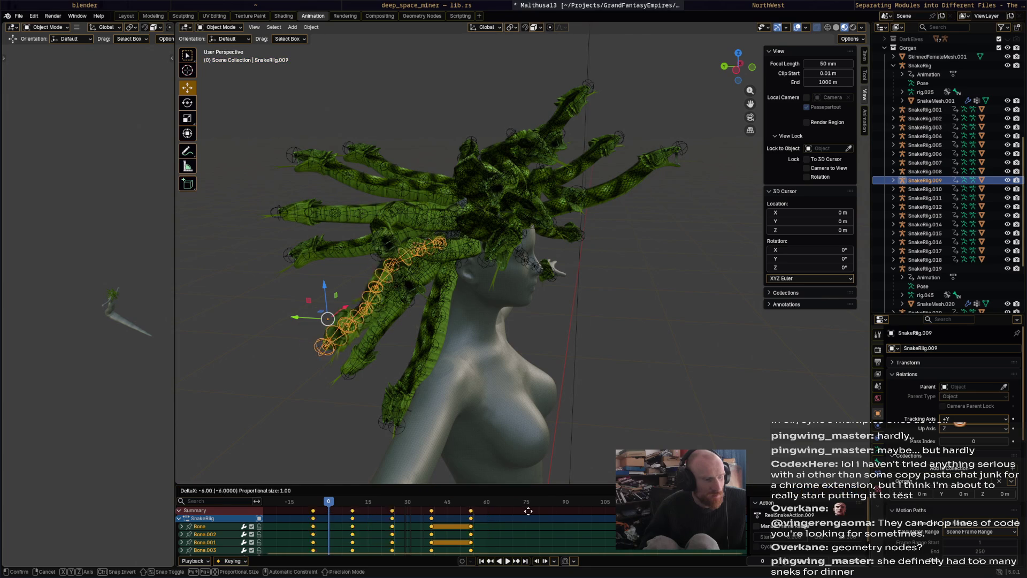
{"action": "left_click", "coordinate": [523, 516]}
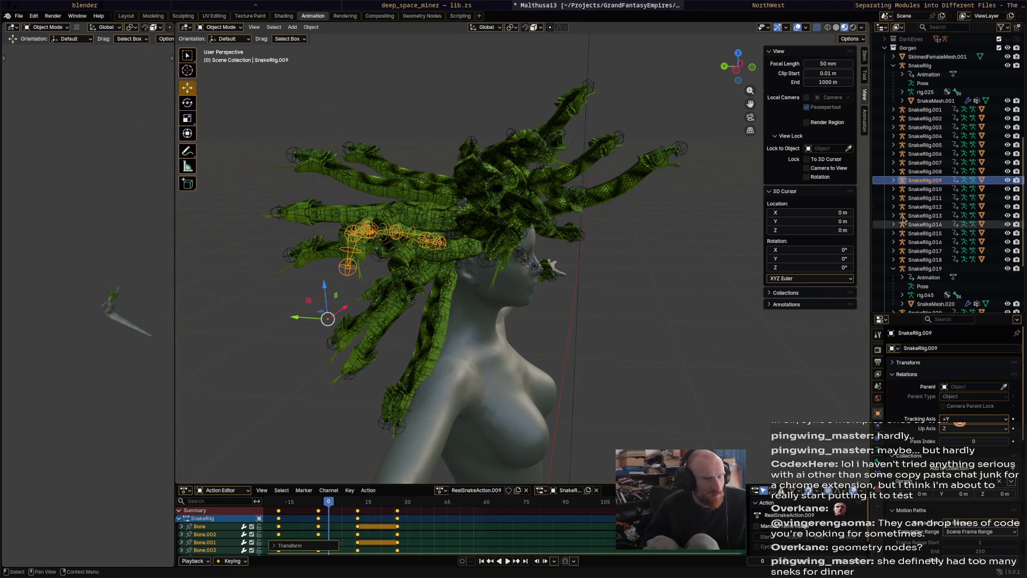
{"action": "left_click", "coordinate": [933, 191]}
{"action": "key", "text": "g"}
{"action": "left_click", "coordinate": [488, 516]}
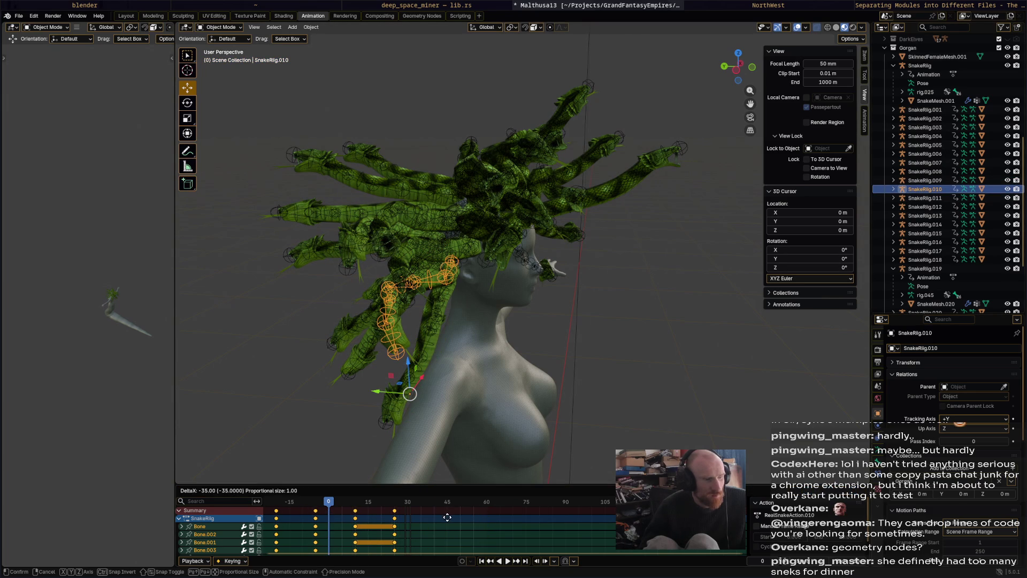
- Stagger SnakeRig.011 and SnakeRig.012, shifting .012's keys twice, then select SnakeRig.013
{"action": "left_click", "coordinate": [931, 198]}
{"action": "key", "text": "g"}
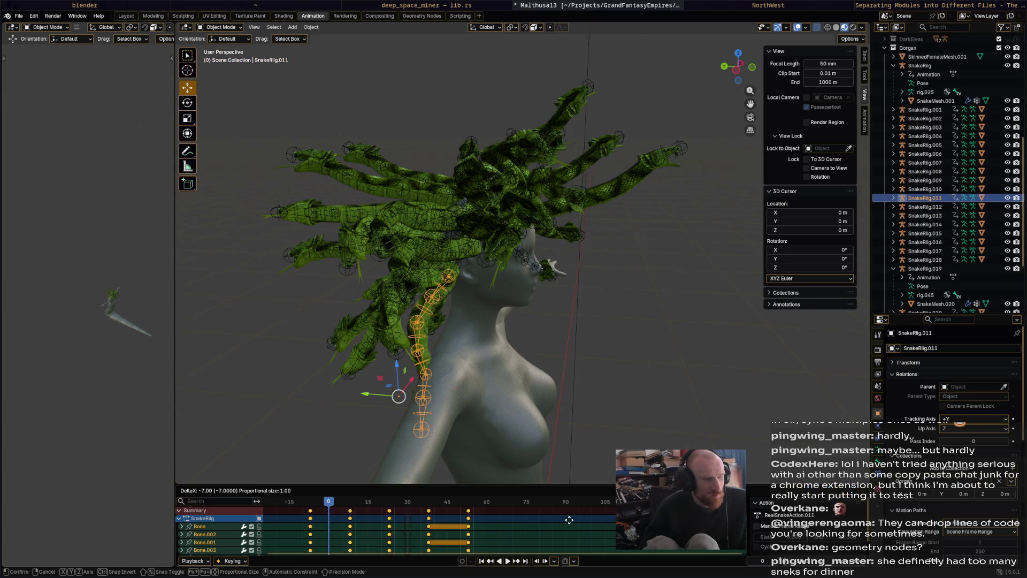
{"action": "left_click", "coordinate": [497, 516]}
{"action": "left_click", "coordinate": [935, 209]}
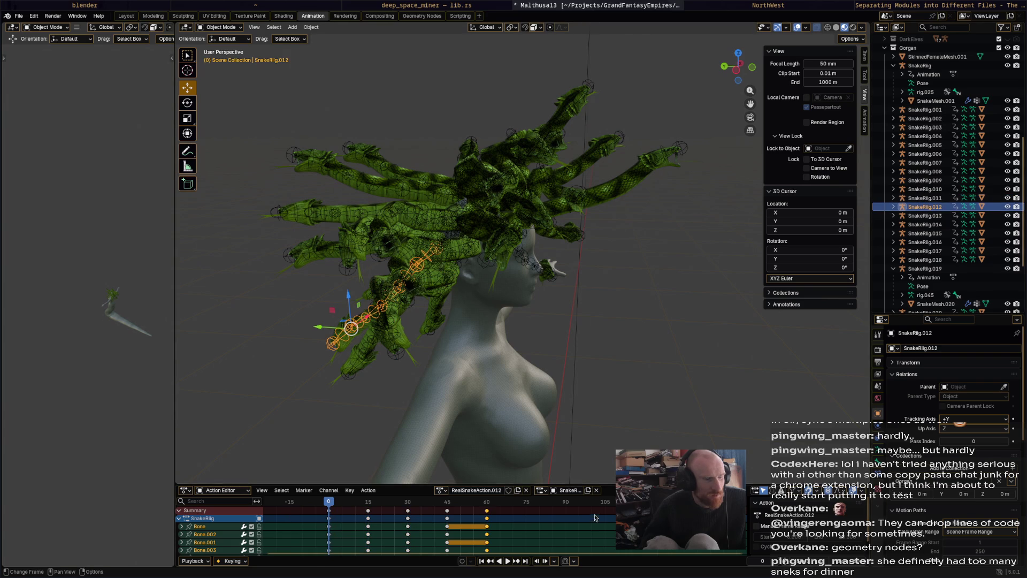
{"action": "key", "text": "g"}
{"action": "left_click", "coordinate": [543, 526]}
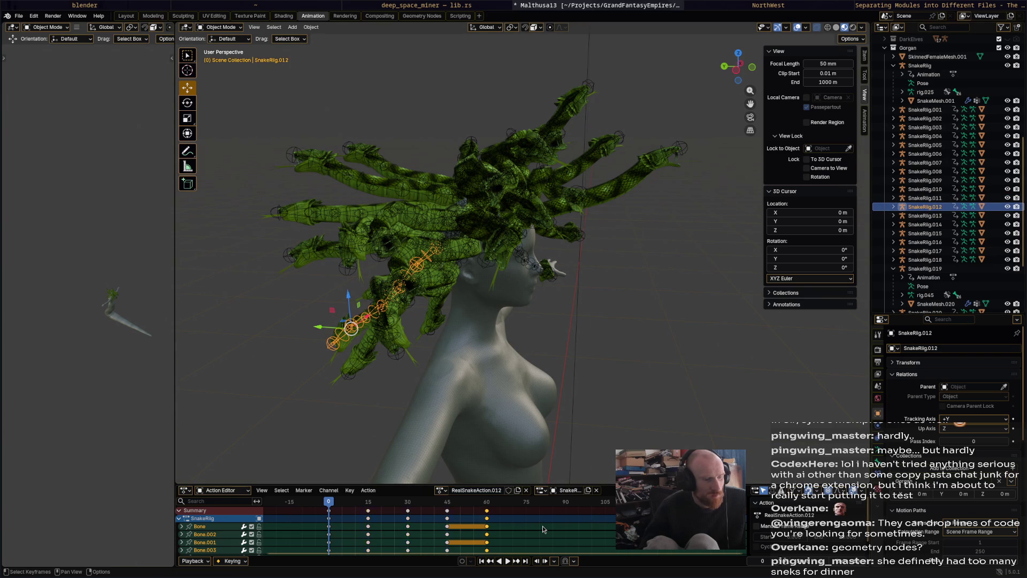
{"action": "key", "text": "g"}
{"action": "left_click", "coordinate": [457, 525]}
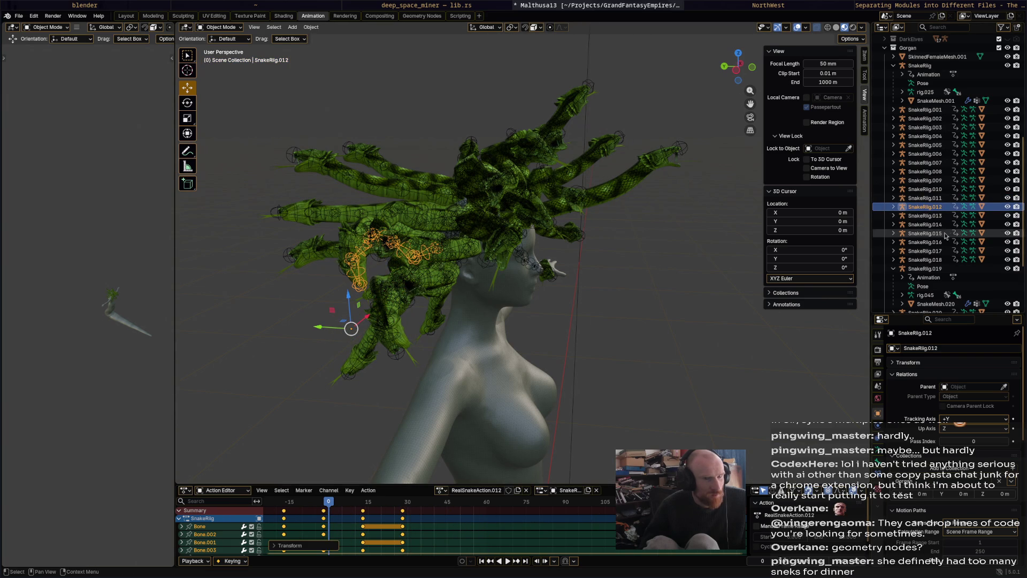
{"action": "left_click", "coordinate": [926, 215]}
- Move the keyframes of SnakeRig.013, SnakeRig.014 and SnakeRig.015 earlier by different amounts
{"action": "key", "text": "g"}
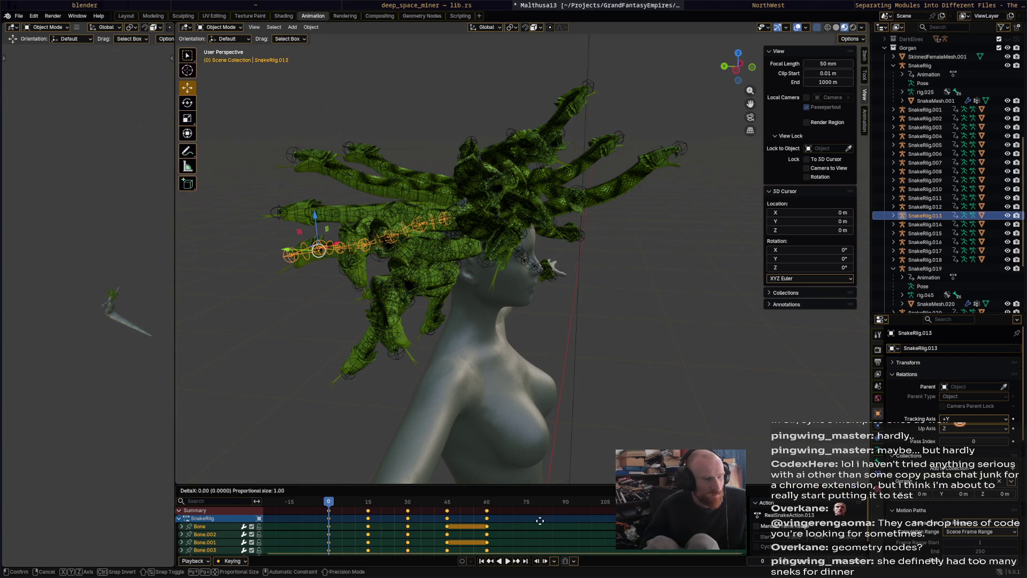
{"action": "left_click", "coordinate": [471, 524]}
{"action": "left_click", "coordinate": [931, 225]}
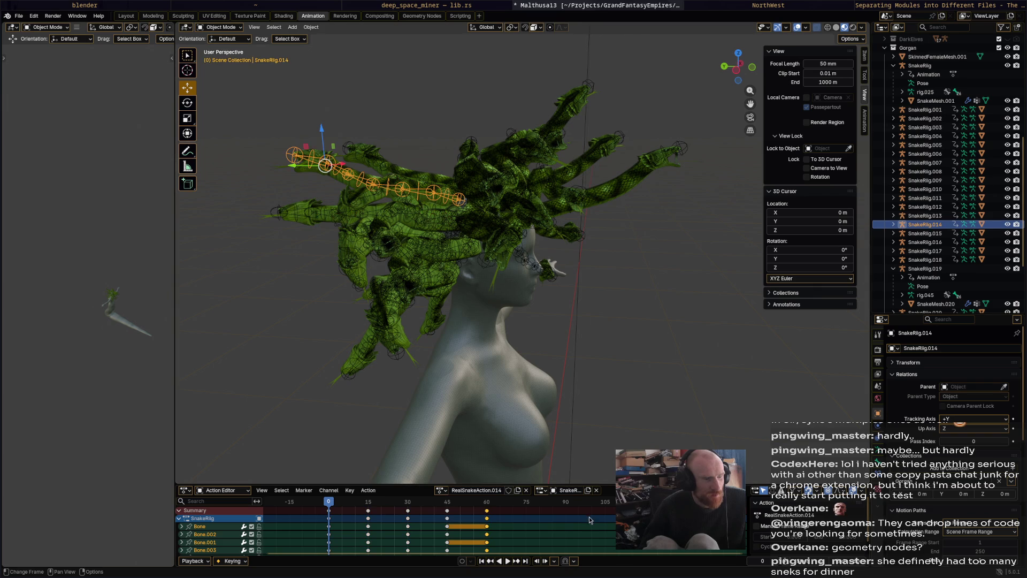
{"action": "key", "text": "g"}
{"action": "left_click", "coordinate": [499, 530]}
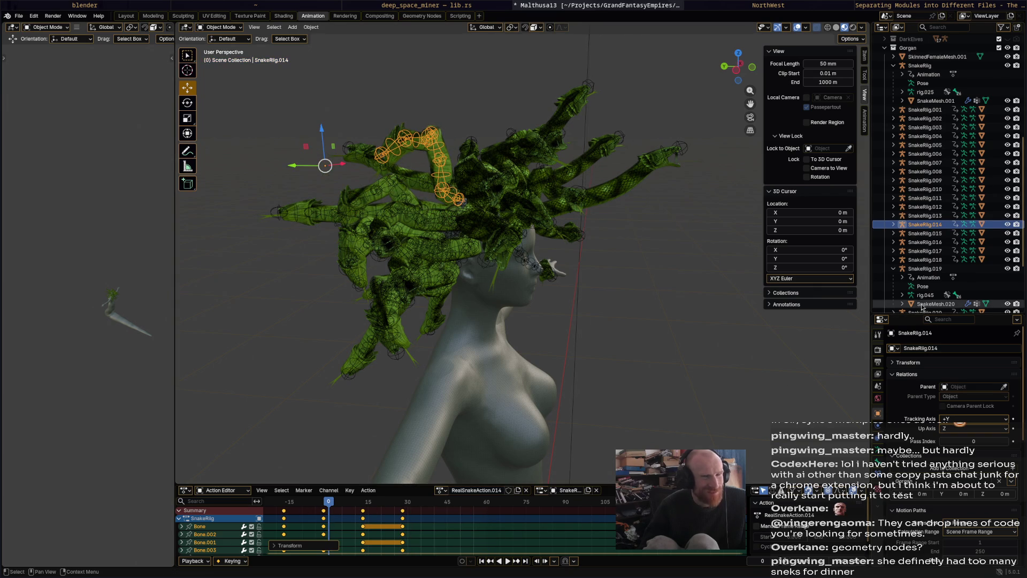
{"action": "left_click", "coordinate": [931, 234]}
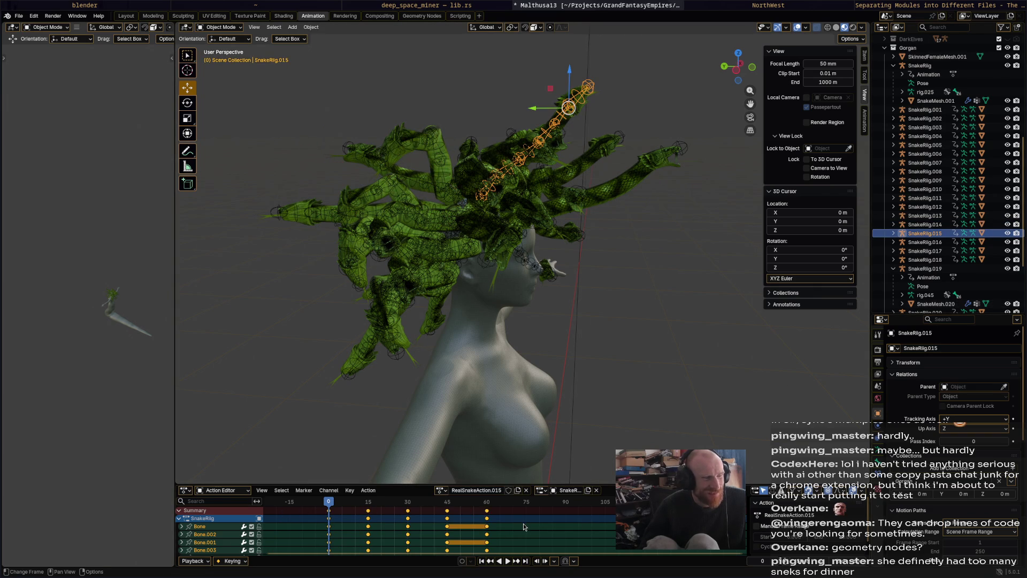
{"action": "key", "text": "g"}
{"action": "left_click", "coordinate": [442, 527]}
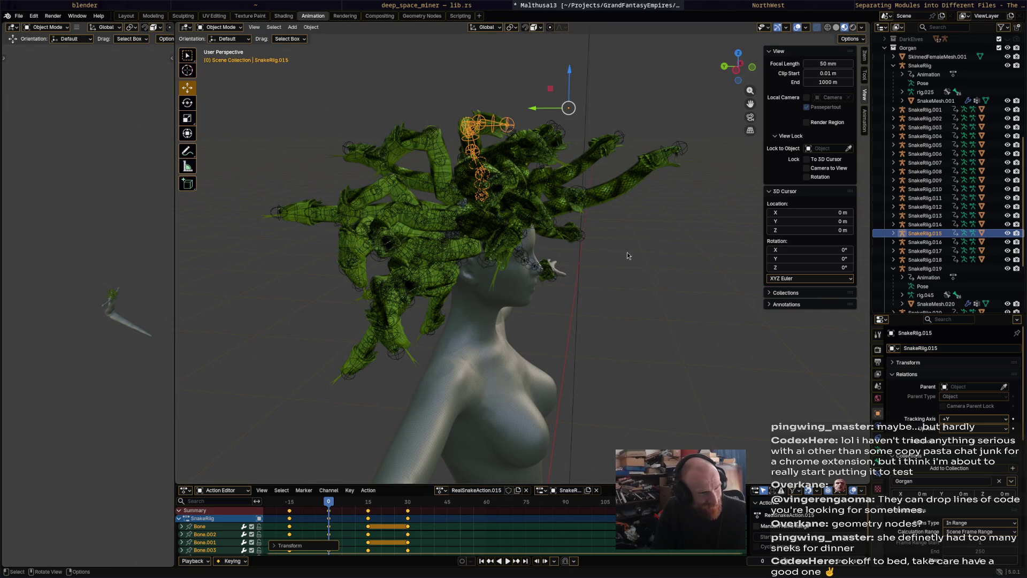
- Offset SnakeRig.016's keyframes earlier, then shift SnakeRig.017's keys on the Bone.002 channel
{"action": "key", "text": "a"}
{"action": "left_click", "coordinate": [685, 249]}
{"action": "left_click", "coordinate": [925, 242]}
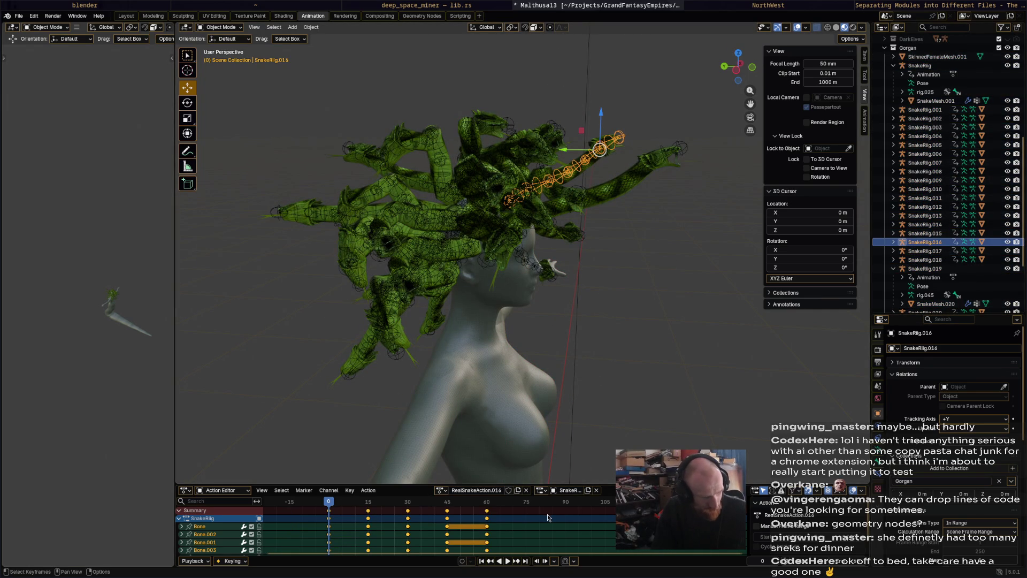
{"action": "key", "text": "g"}
{"action": "left_click", "coordinate": [484, 514]}
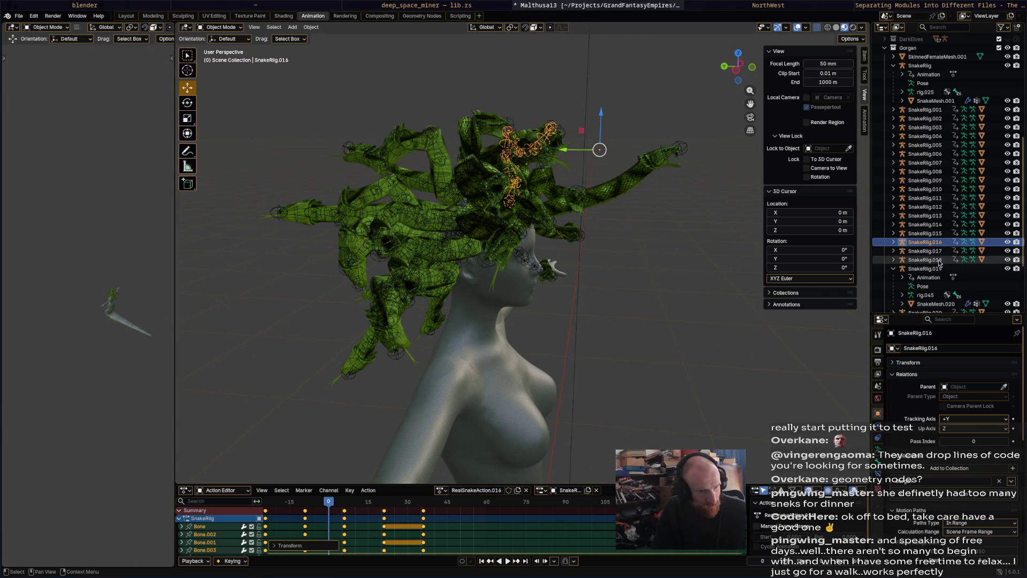
{"action": "left_click", "coordinate": [925, 250]}
{"action": "key", "text": "a"}
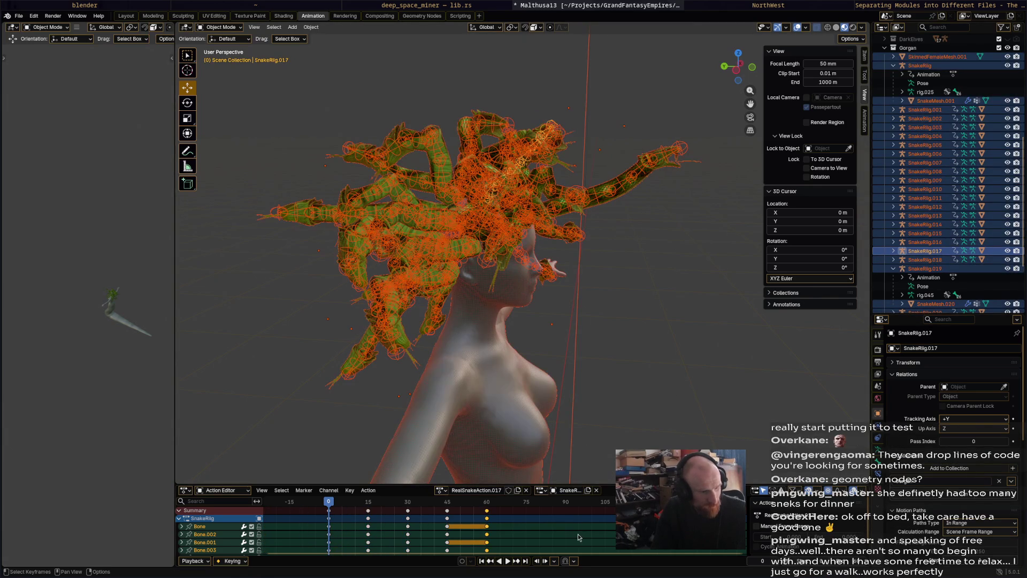
{"action": "left_click", "coordinate": [578, 534]}
{"action": "key", "text": "g"}
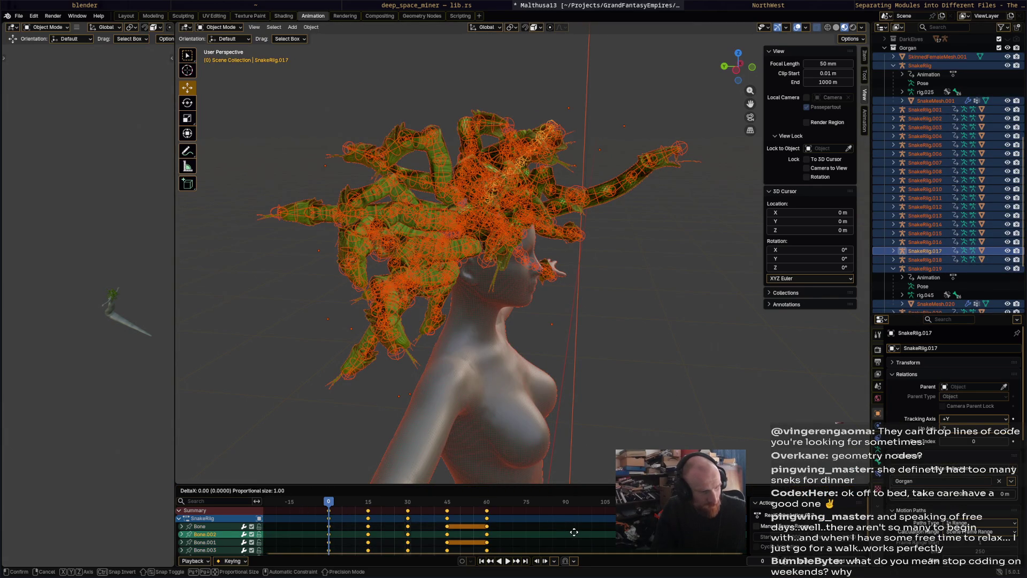
{"action": "left_click", "coordinate": [494, 536]}
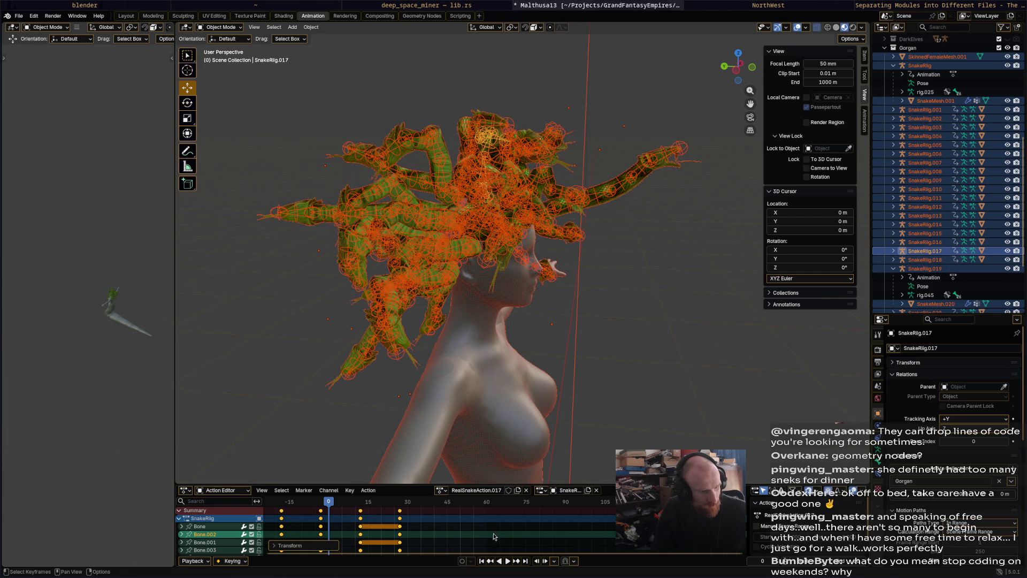
- Paste the keyframes from frames 0, 15 and 30 again starting at frame 41, and save the blend file
{"action": "left_click", "coordinate": [455, 540]}
{"action": "scroll", "coordinate": [455, 542], "scroll_direction": "down", "scroll_amount": 2}
{"action": "scroll", "coordinate": [455, 544], "scroll_direction": "down", "scroll_amount": 2}
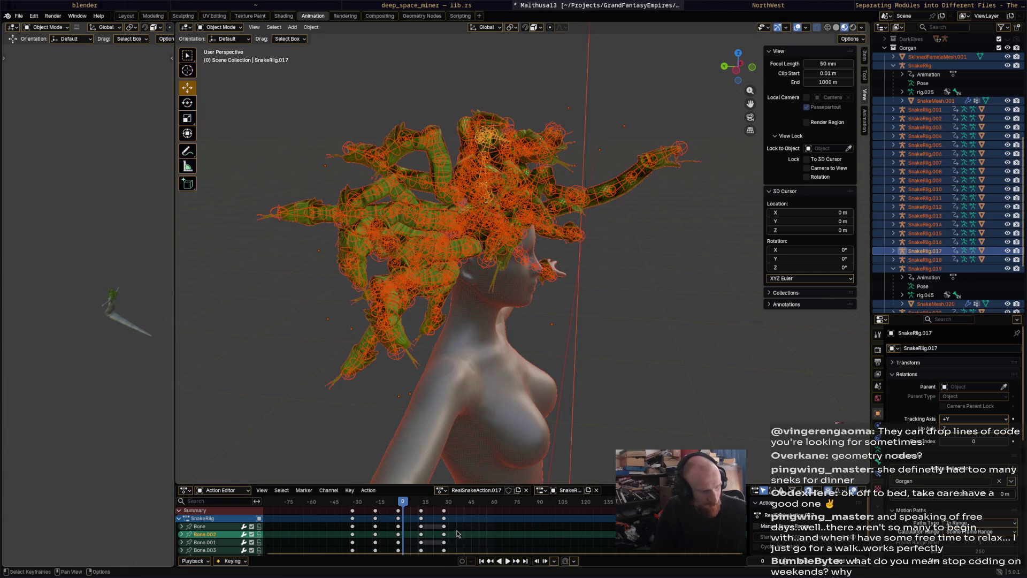
{"action": "left_click_drag", "start_coordinate": [463, 546], "coordinate": [389, 512]}
{"action": "left_click", "coordinate": [465, 506]}
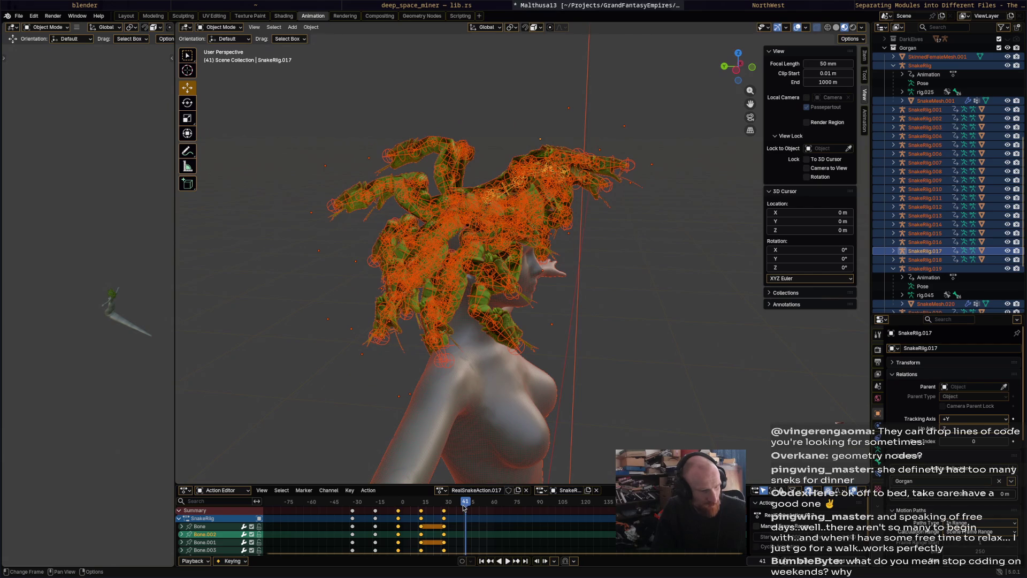
{"action": "key", "text": "ctrl+v"}
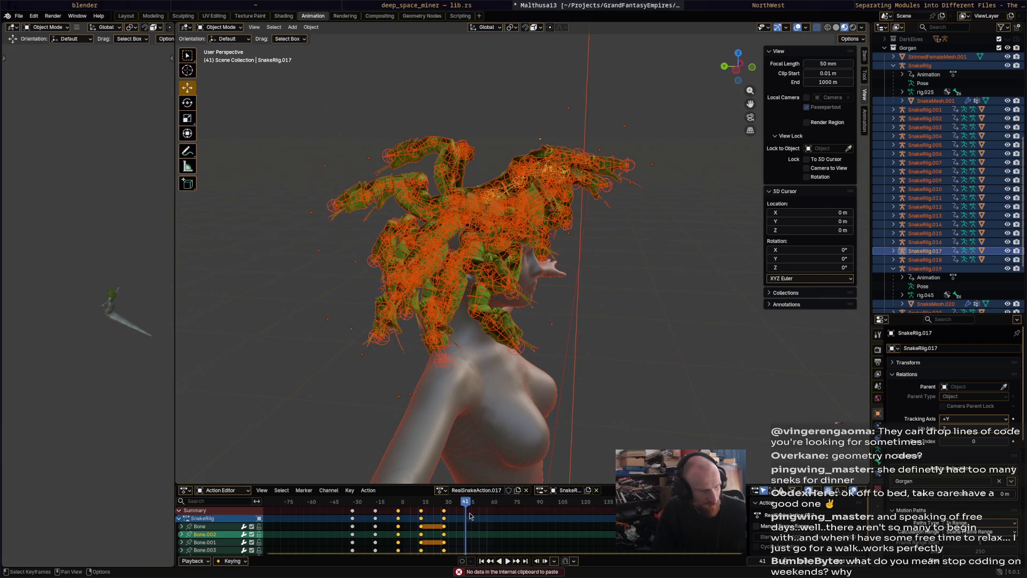
{"action": "key", "text": "ctrl+v"}
{"action": "key", "text": "ctrl+s"}
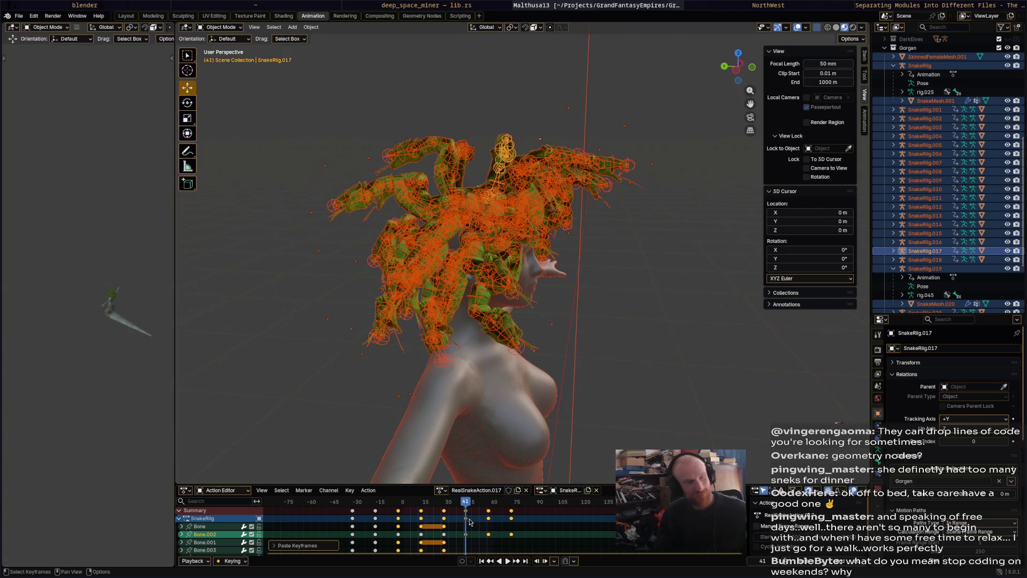
{"action": "left_click", "coordinate": [613, 299]}
{"action": "mouse_move", "coordinate": [606, 286]}
{"action": "middle_mouse_down"}
{"action": "mouse_move", "coordinate": [506, 273]}
{"action": "mouse_move", "coordinate": [584, 303]}
{"action": "middle_mouse_up"}
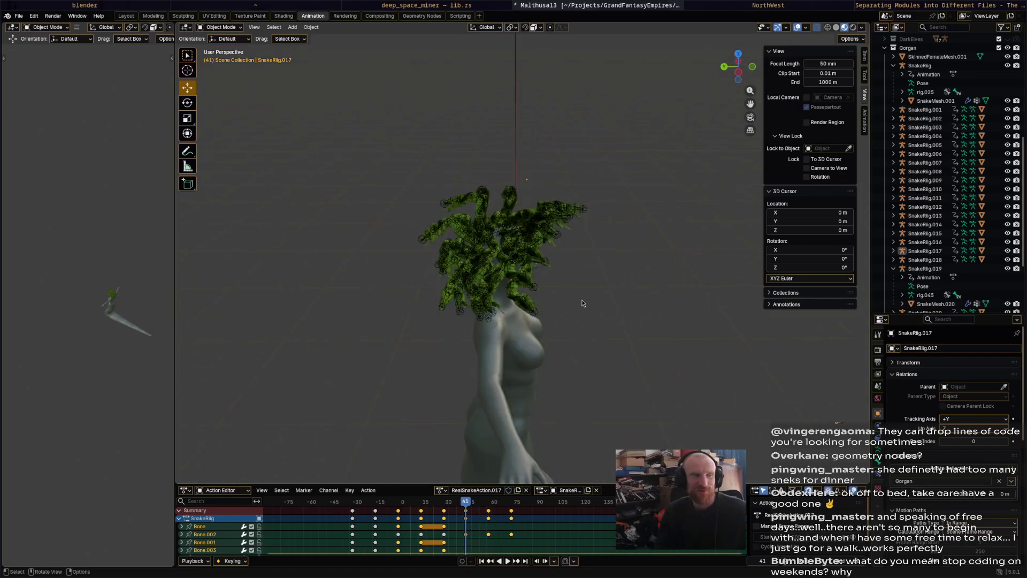
{"action": "scroll", "coordinate": [583, 302], "scroll_direction": "up", "scroll_amount": 3}
- Preview the playback, then shift SnakeRig.018's keyframes earlier
{"action": "mouse_move", "coordinate": [583, 303]}
{"action": "middle_mouse_down"}
{"action": "mouse_move", "coordinate": [590, 271]}
{"action": "mouse_move", "coordinate": [555, 278]}
{"action": "middle_mouse_up"}
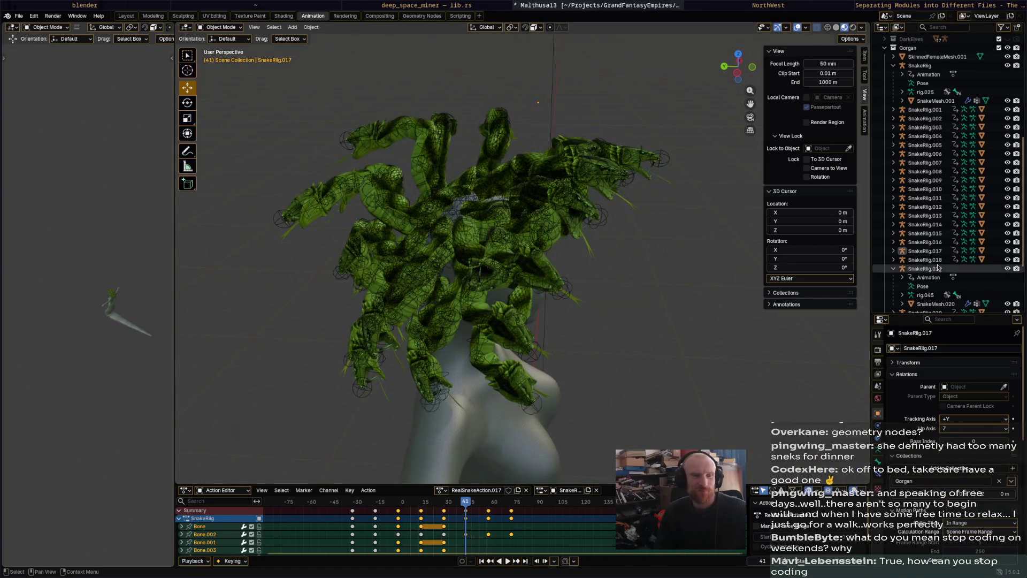
{"action": "left_click", "coordinate": [938, 268]}
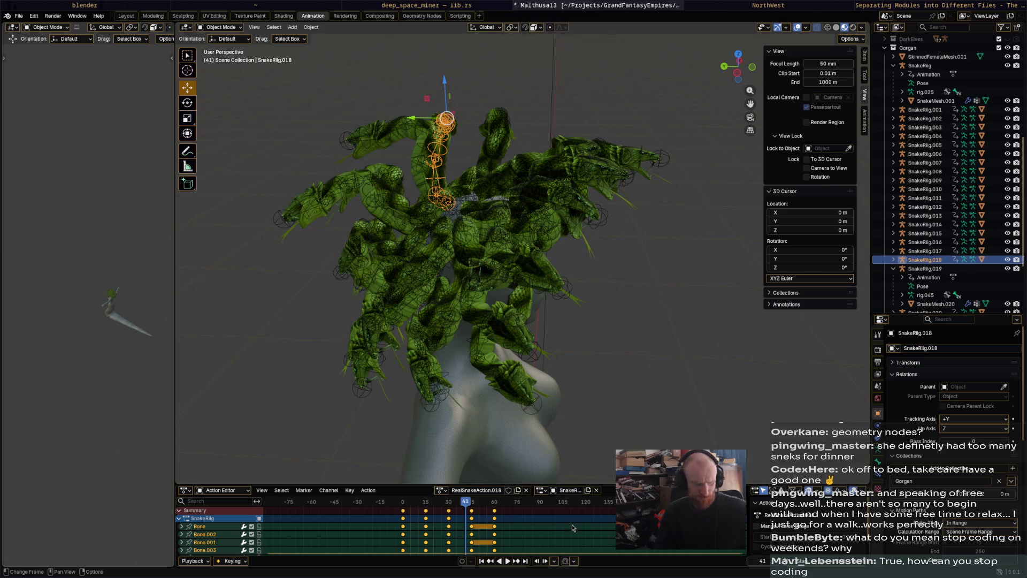
{"action": "key", "text": "space"}
{"action": "key", "text": "space"}
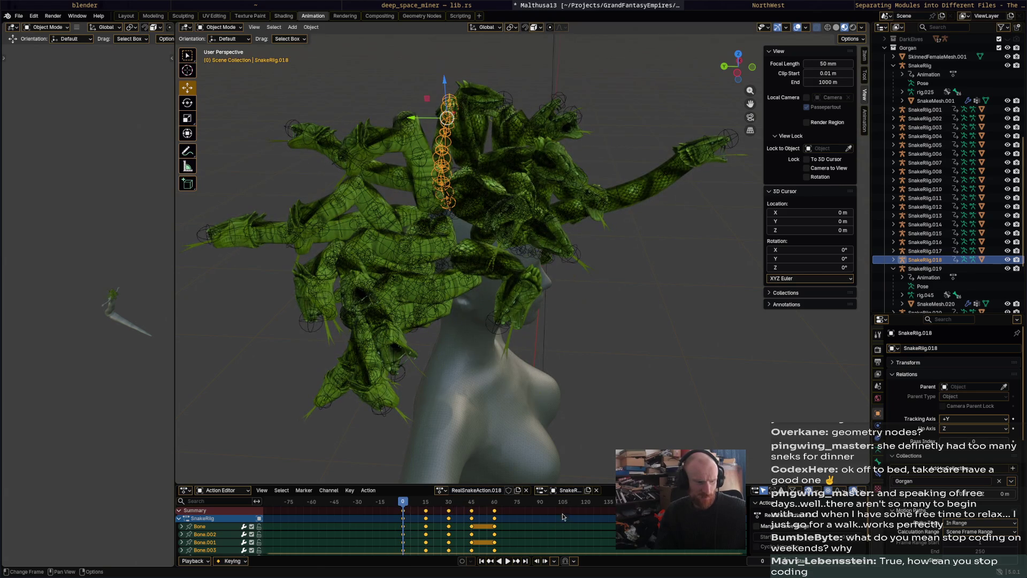
{"action": "key", "text": "g"}
{"action": "left_click", "coordinate": [515, 523]}
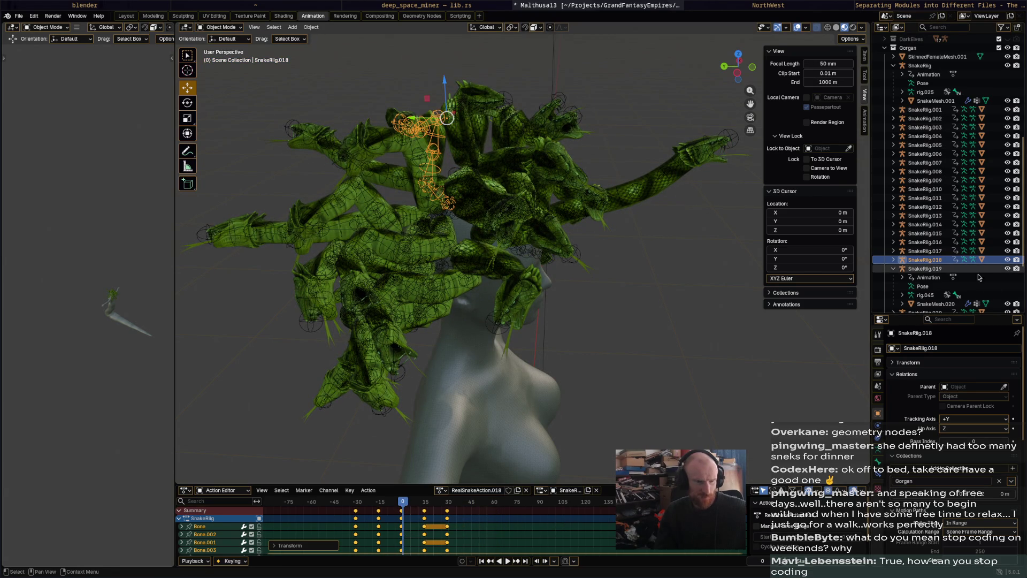
- Select all of SnakeRig.019's and SnakeRig.020's keyframes and move each set earlier by a different amount
{"action": "left_click", "coordinate": [925, 269]}
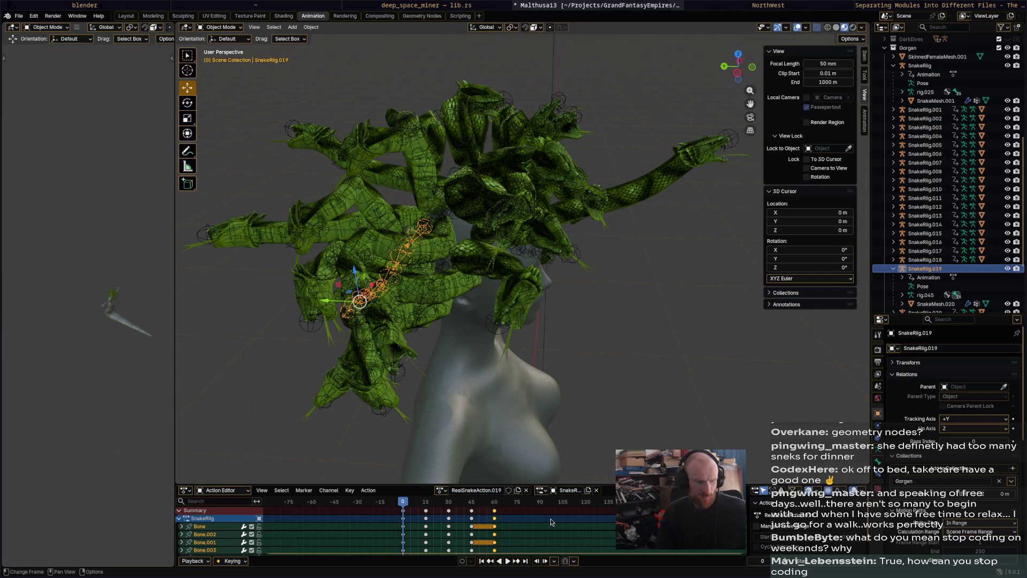
{"action": "key", "text": "a"}
{"action": "key", "text": "g"}
{"action": "left_click", "coordinate": [501, 518]}
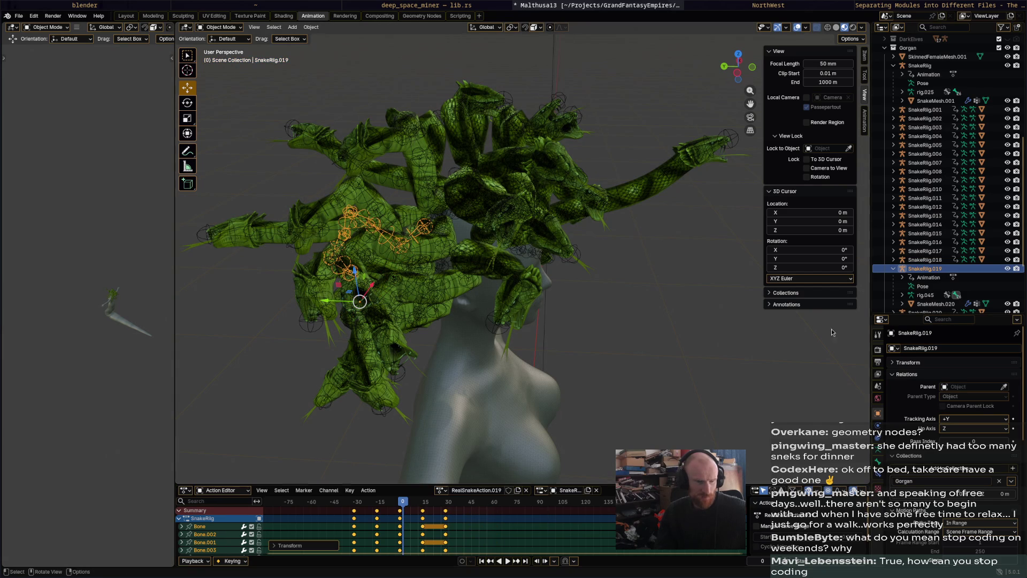
{"action": "scroll", "coordinate": [931, 241], "scroll_direction": "down", "scroll_amount": 4}
{"action": "left_click", "coordinate": [925, 243]}
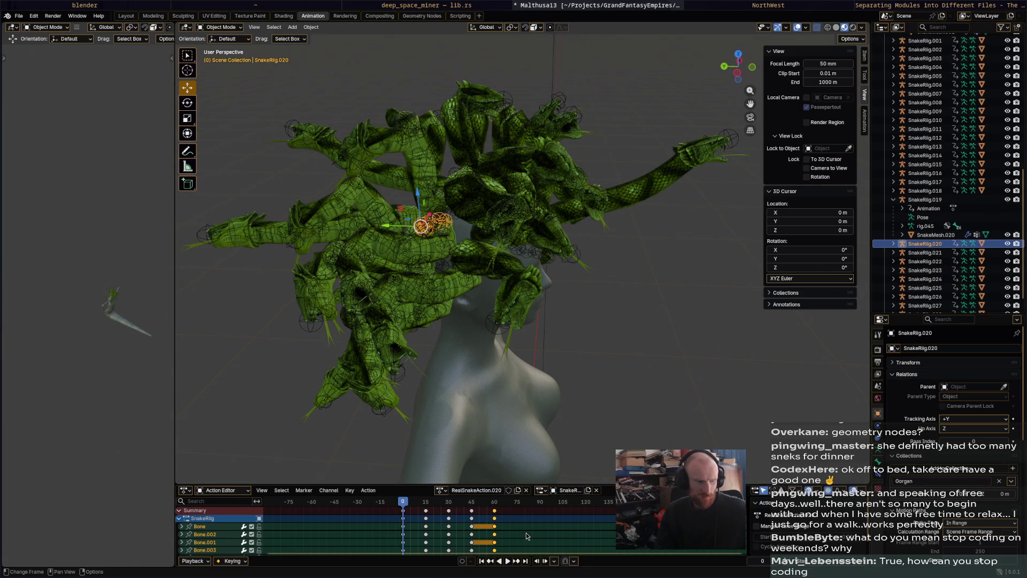
{"action": "key", "text": "a"}
{"action": "key", "text": "g"}
{"action": "left_click", "coordinate": [555, 506]}
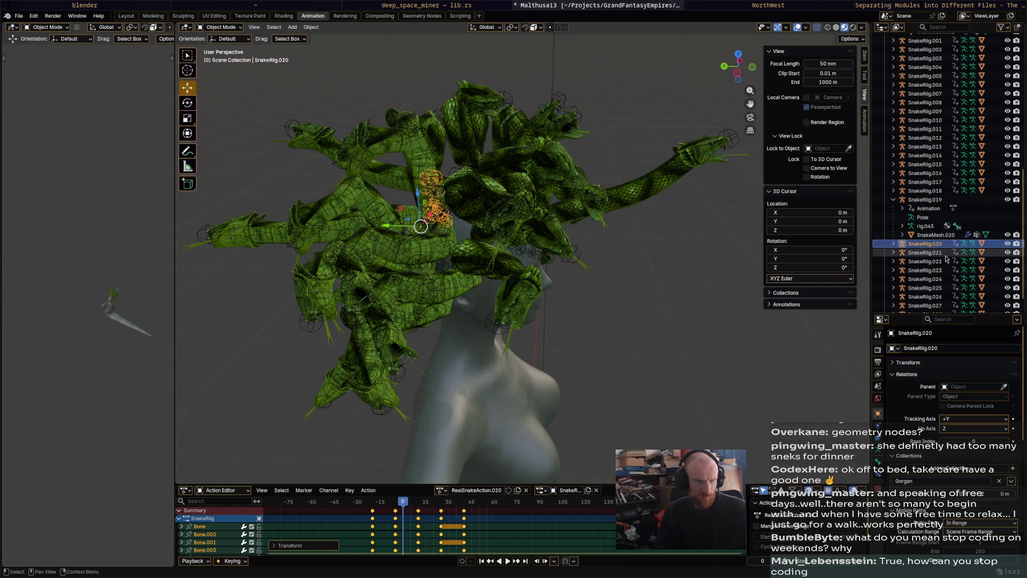
- Select SnakeRig.021 and SnakeRig.022 and begin sliding SnakeRig.022's keyframes earlier
{"action": "left_click", "coordinate": [924, 253]}
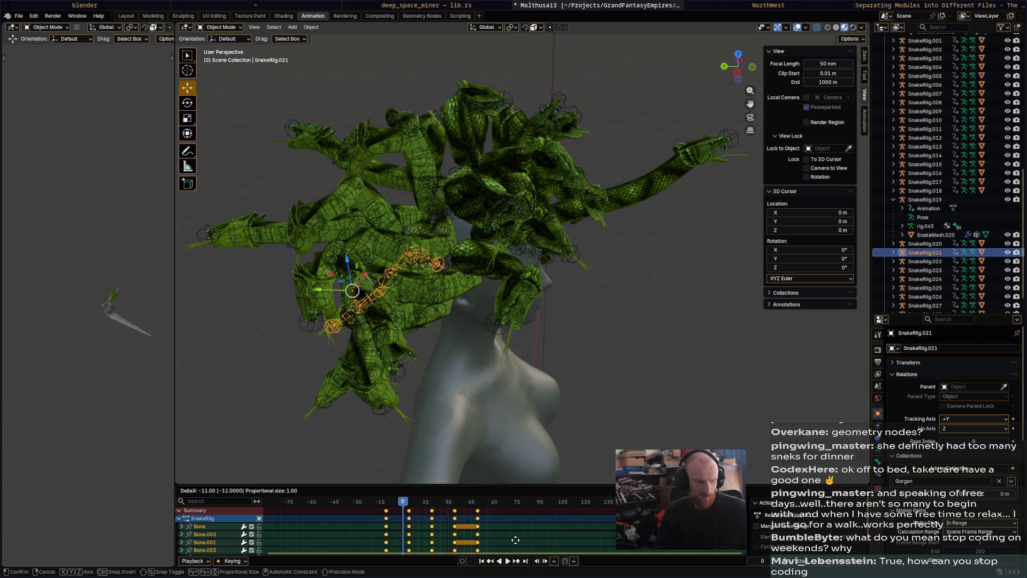
{"action": "left_click", "coordinate": [924, 260]}
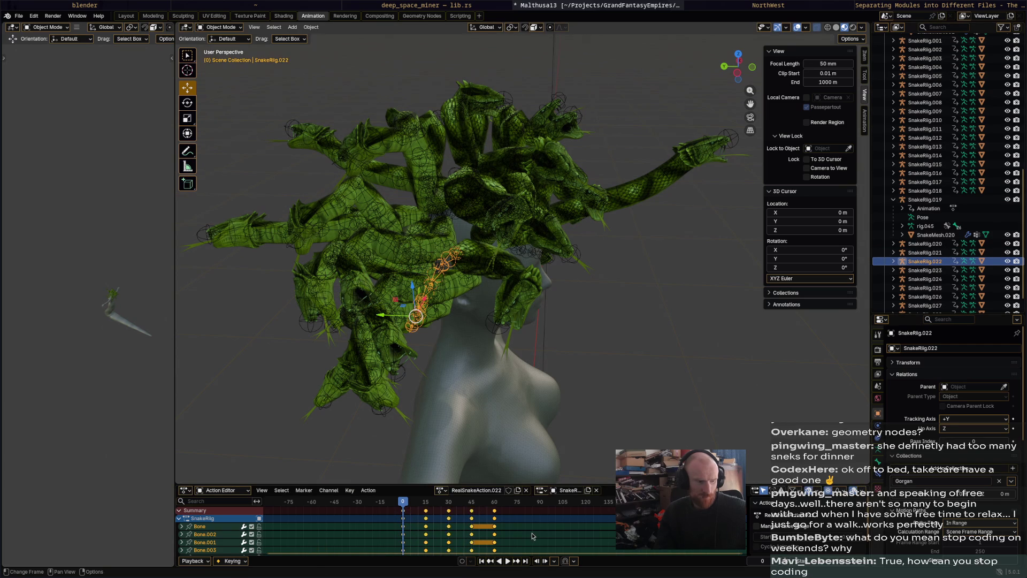
{"action": "key", "text": "g"}
- Confirm SnakeRig.022's offset and move SnakeRig.023's and SnakeRig.024's keyframes earlier
{"action": "left_click", "coordinate": [499, 536]}
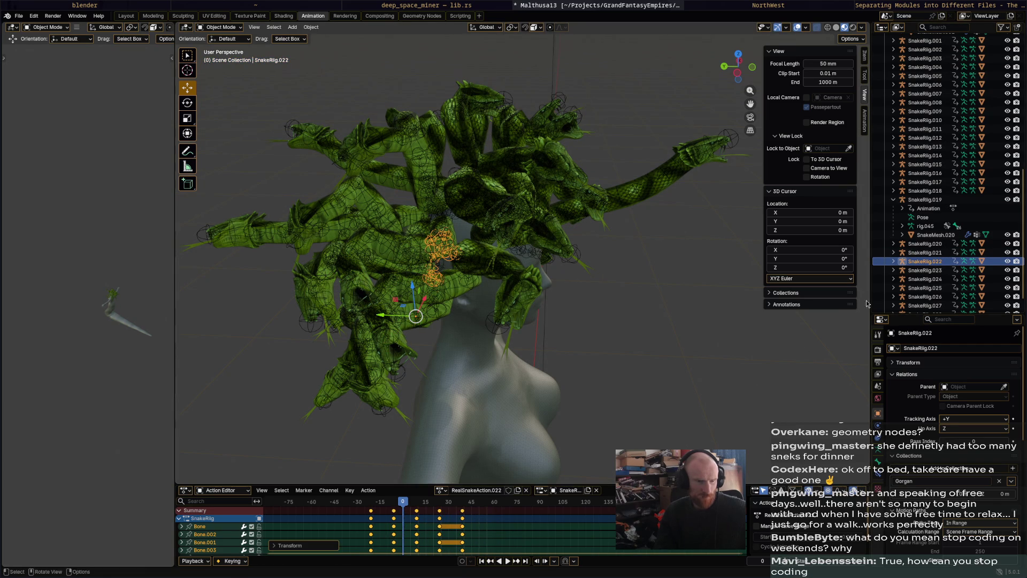
{"action": "left_click", "coordinate": [924, 269]}
{"action": "key", "text": "g"}
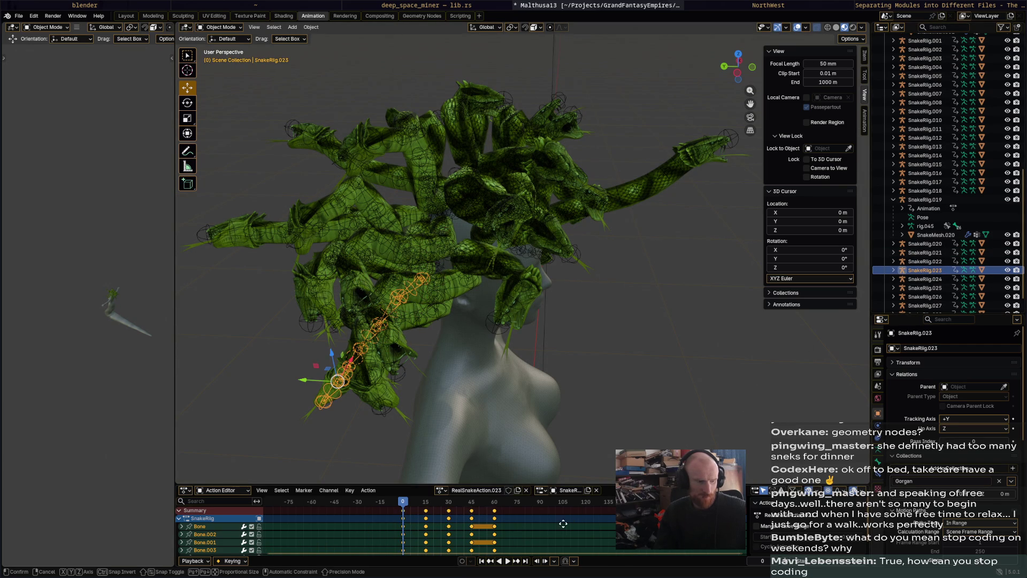
{"action": "left_click", "coordinate": [515, 528]}
{"action": "left_click", "coordinate": [908, 280]}
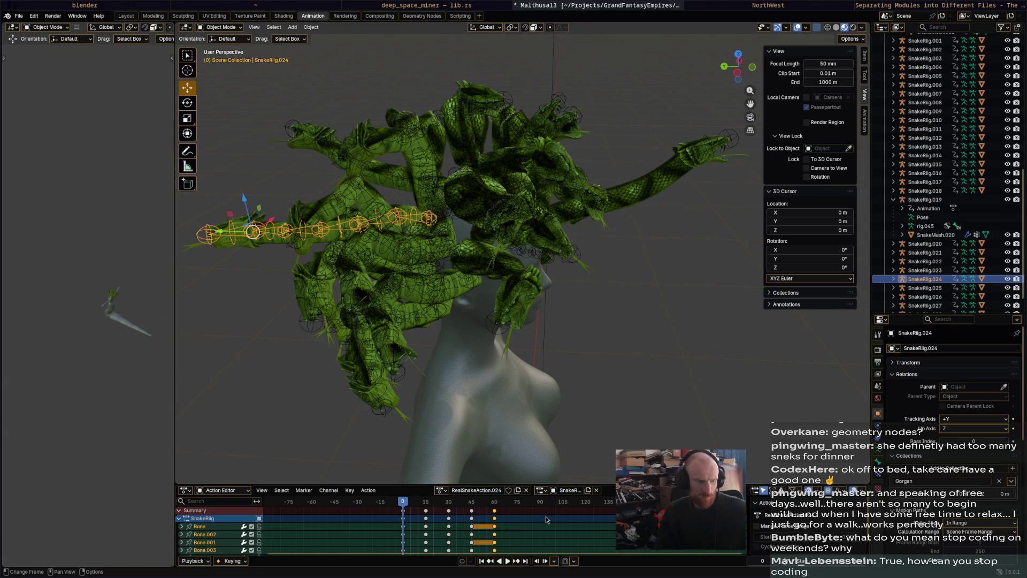
{"action": "key", "text": "g"}
{"action": "left_click", "coordinate": [480, 521]}
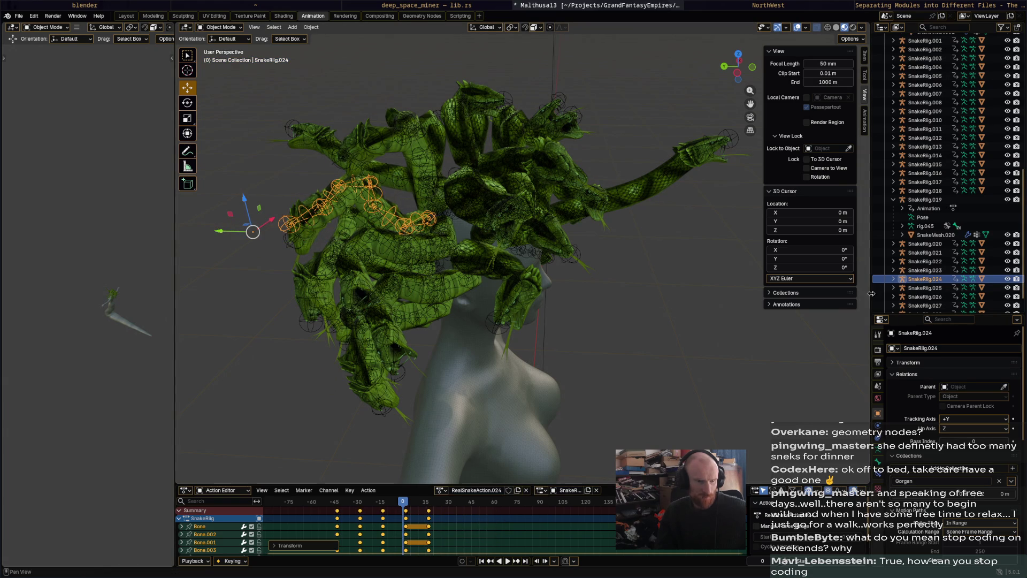
- Stagger SnakeRig.025 through SnakeRig.027 by shifting their keyframes earlier
{"action": "left_click", "coordinate": [915, 288]}
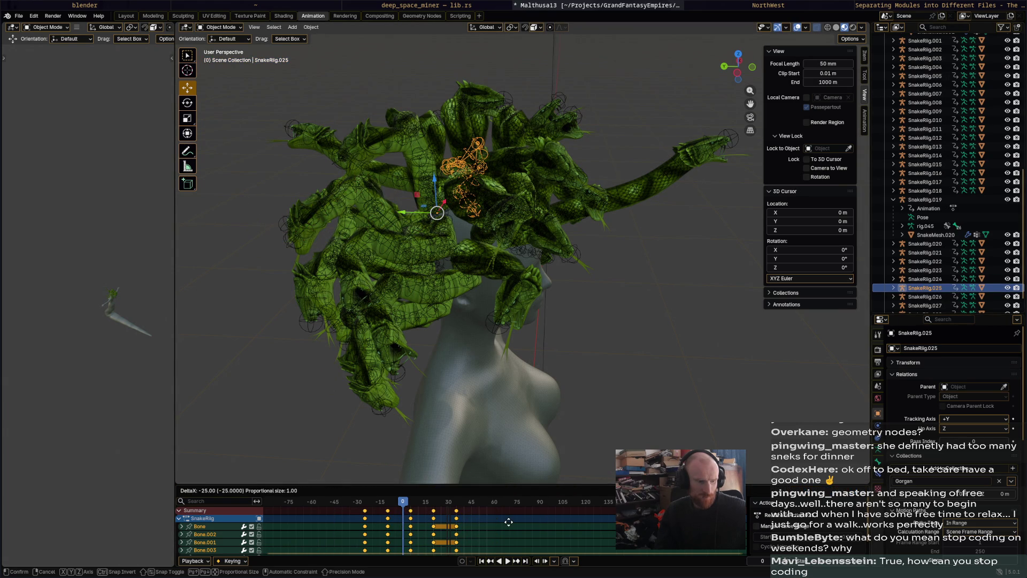
{"action": "left_click", "coordinate": [924, 297]}
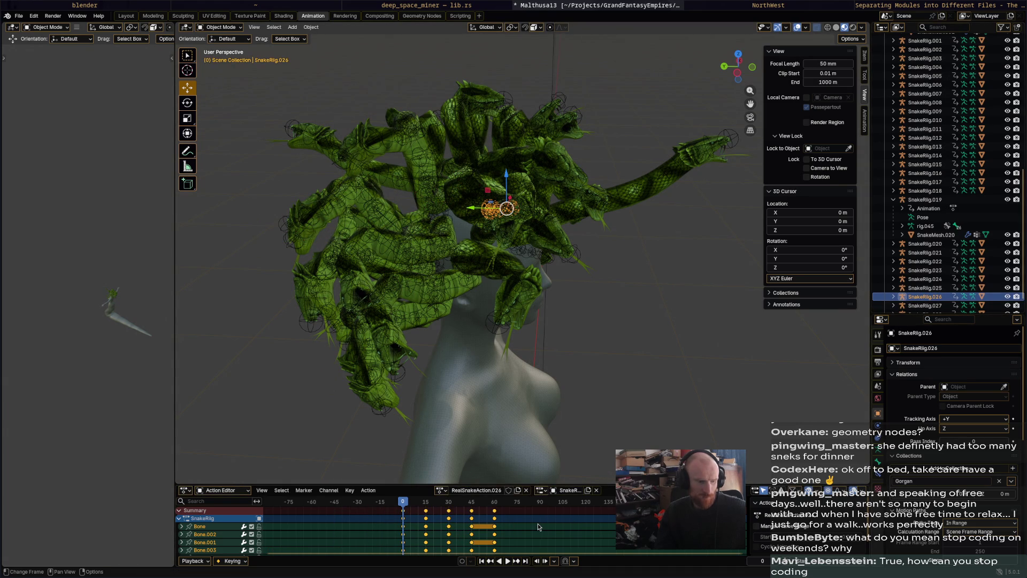
{"action": "key", "text": "g"}
{"action": "left_click", "coordinate": [476, 524]}
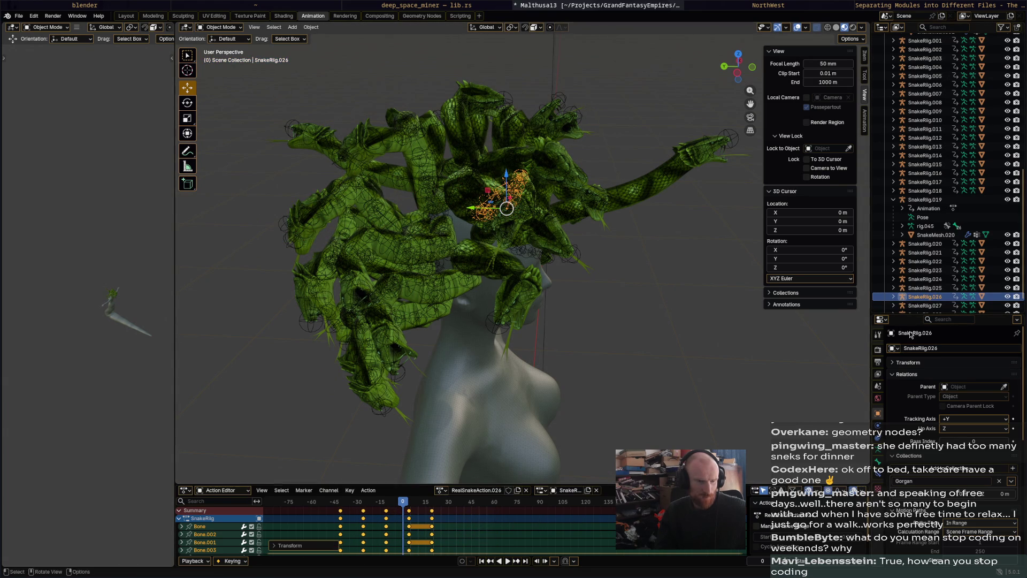
{"action": "left_click", "coordinate": [925, 305]}
{"action": "key", "text": "g"}
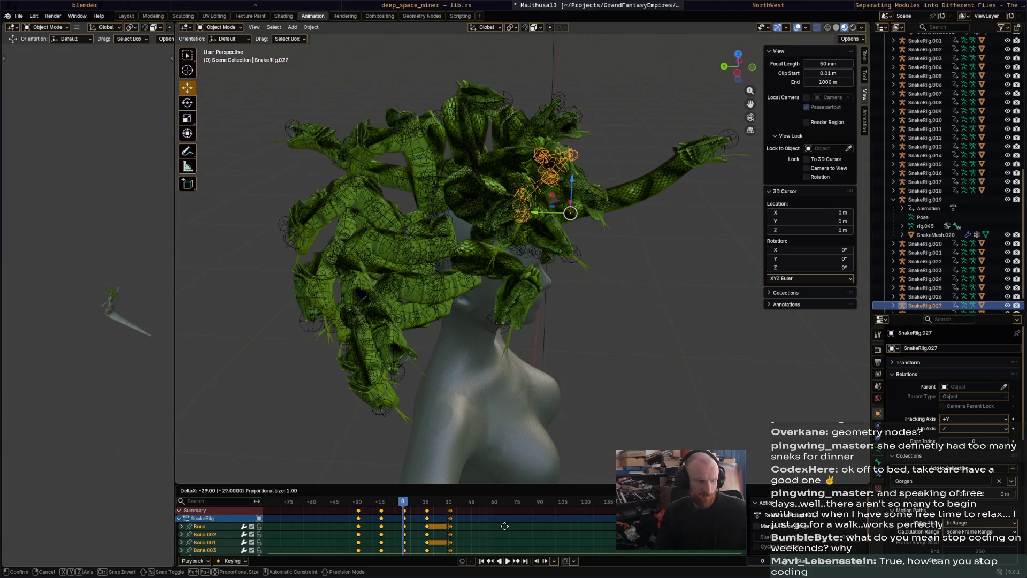
{"action": "left_click", "coordinate": [506, 524]}
{"action": "scroll", "coordinate": [930, 291], "scroll_direction": "down", "scroll_amount": 1}
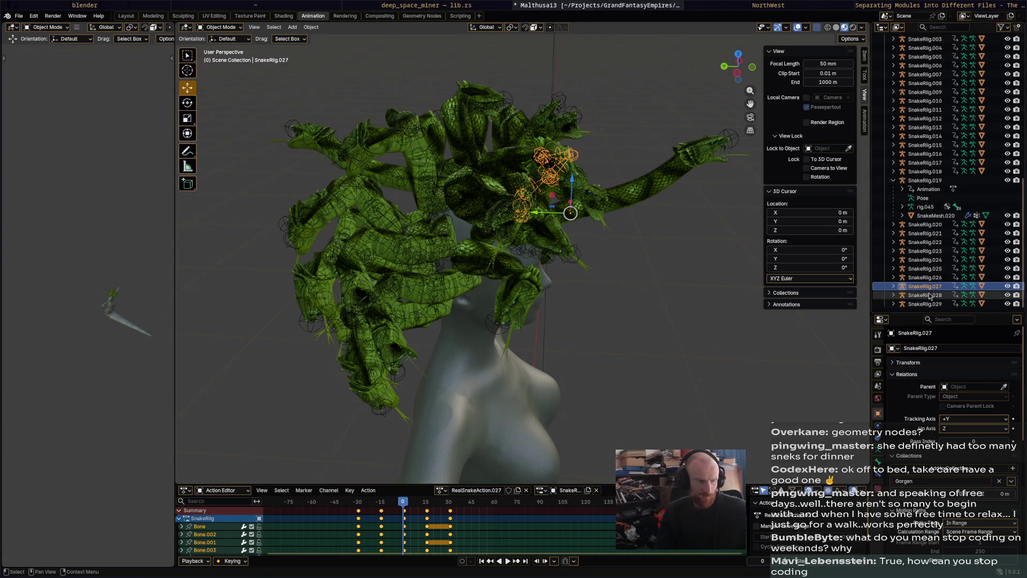
- Shift SnakeRig.028's and SnakeRig.029's keyframes earlier, completing the stagger across all snake rigs
{"action": "left_click", "coordinate": [932, 295]}
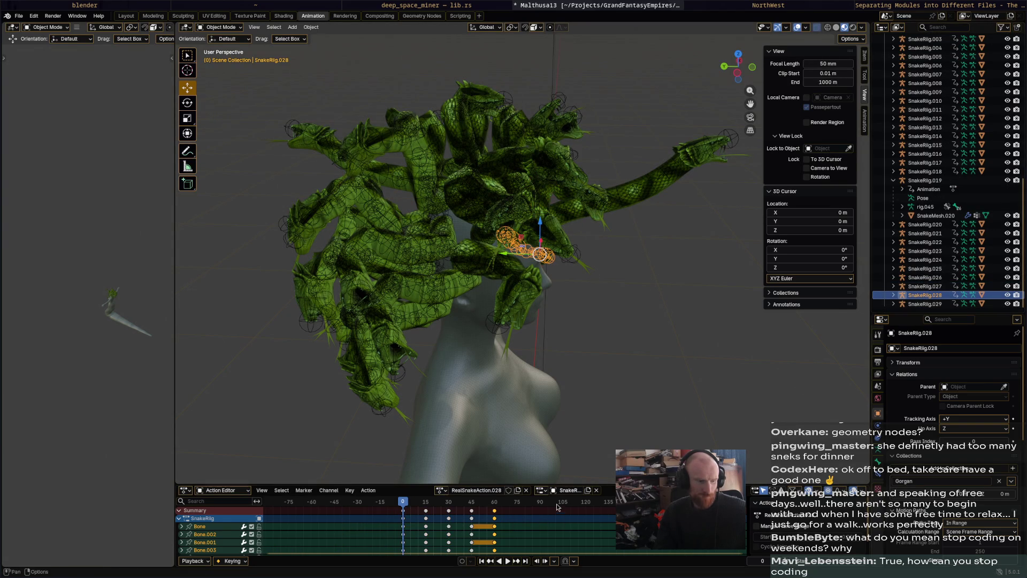
{"action": "key", "text": "g"}
{"action": "left_click", "coordinate": [503, 523]}
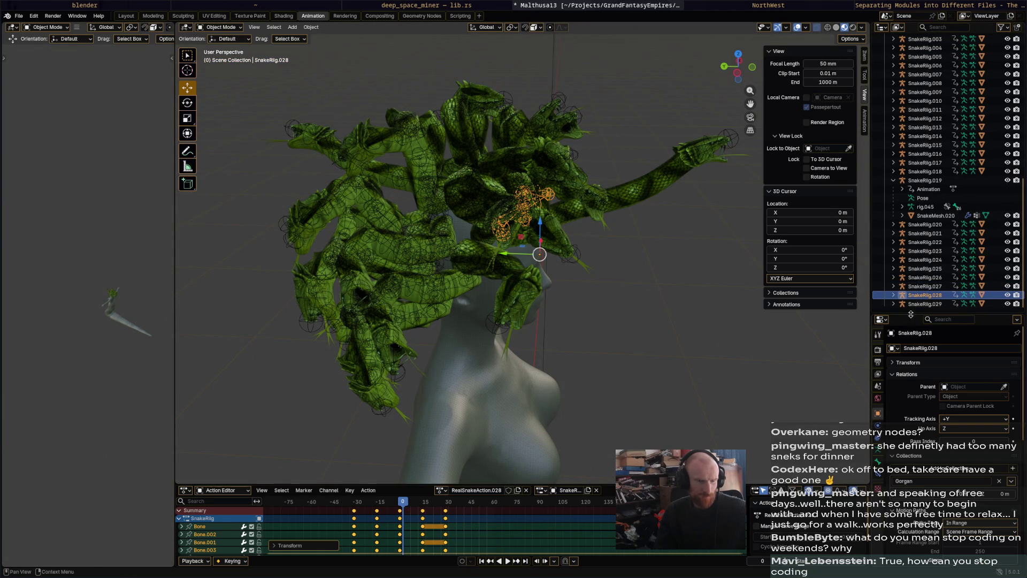
{"action": "left_click", "coordinate": [930, 304]}
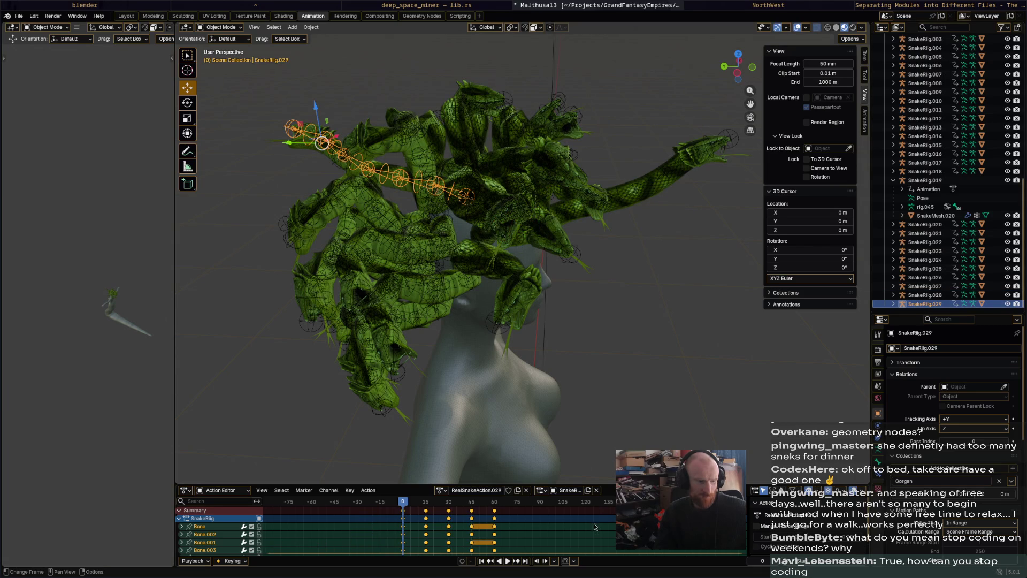
{"action": "key", "text": "g"}
{"action": "left_click", "coordinate": [551, 450]}
{"action": "mouse_move", "coordinate": [642, 350]}
{"action": "middle_mouse_down"}
{"action": "mouse_move", "coordinate": [484, 325]}
{"action": "mouse_move", "coordinate": [476, 418]}
{"action": "middle_mouse_up"}
{"action": "key", "text": "space"}
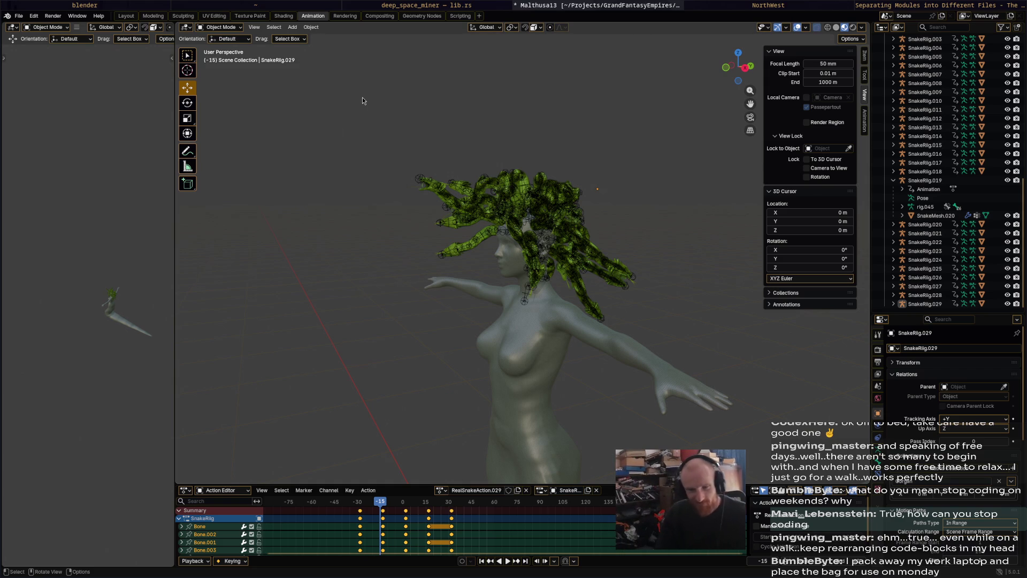
{"action": "middle_click_drag", "start_coordinate": [436, 126], "coordinate": [549, 217]}
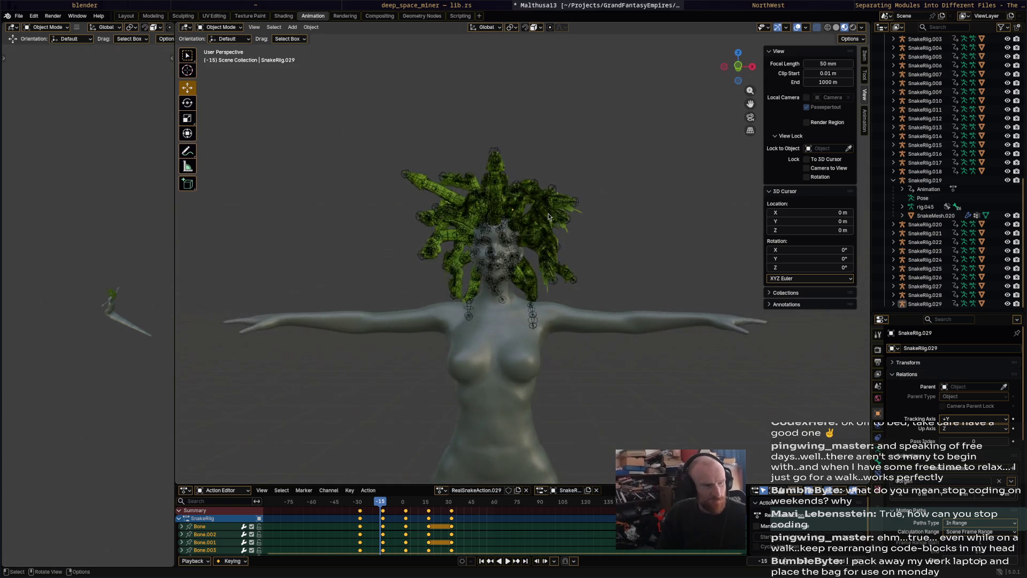
{"action": "scroll", "coordinate": [549, 217], "scroll_direction": "up", "scroll_amount": 3}
{"action": "key", "text": "space"}
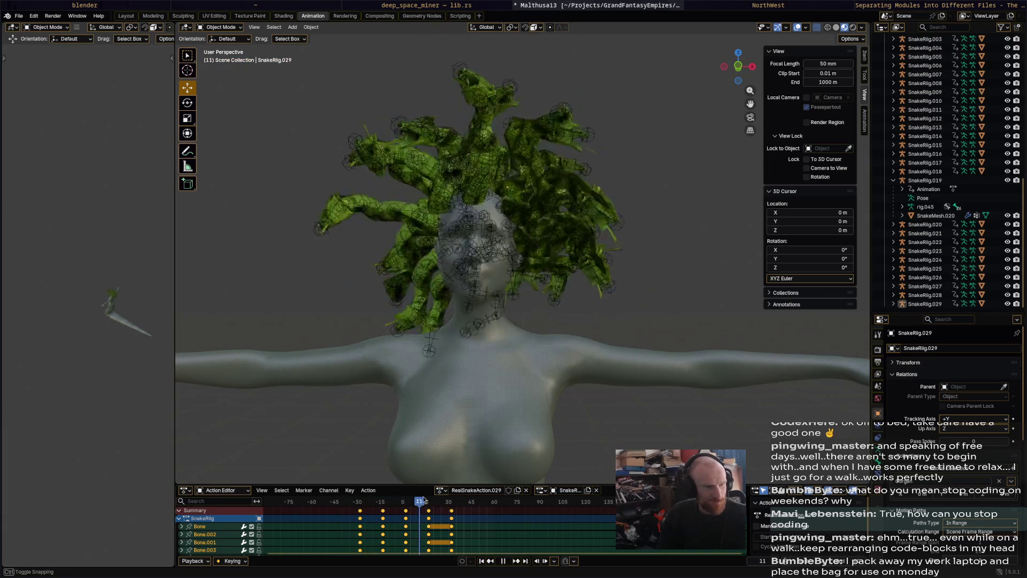
{"action": "key", "text": "space"}
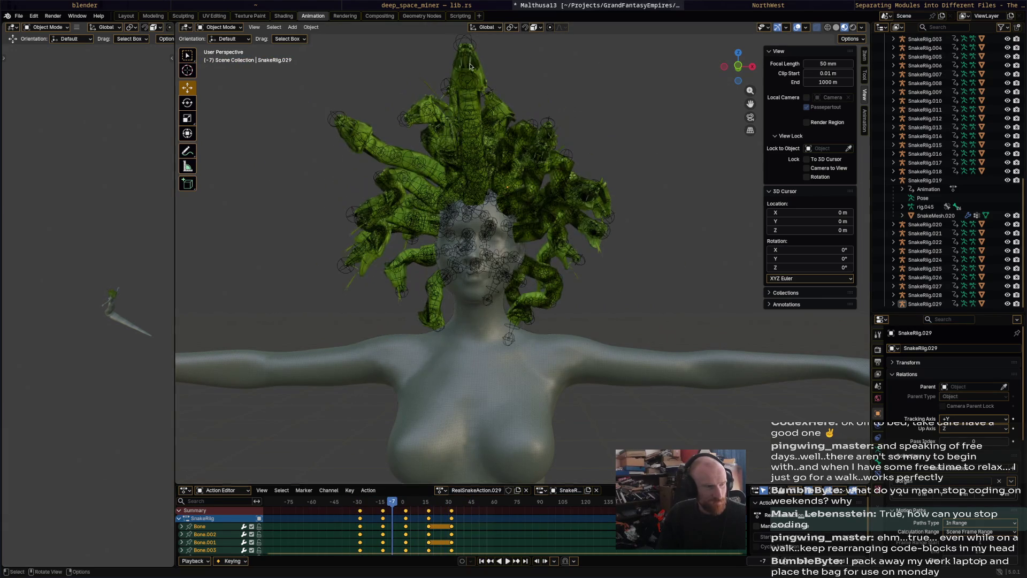
- Shift the original SnakeRig's keyframes earlier and paste a copied column at frame 47
{"action": "left_click", "coordinate": [480, 52]}
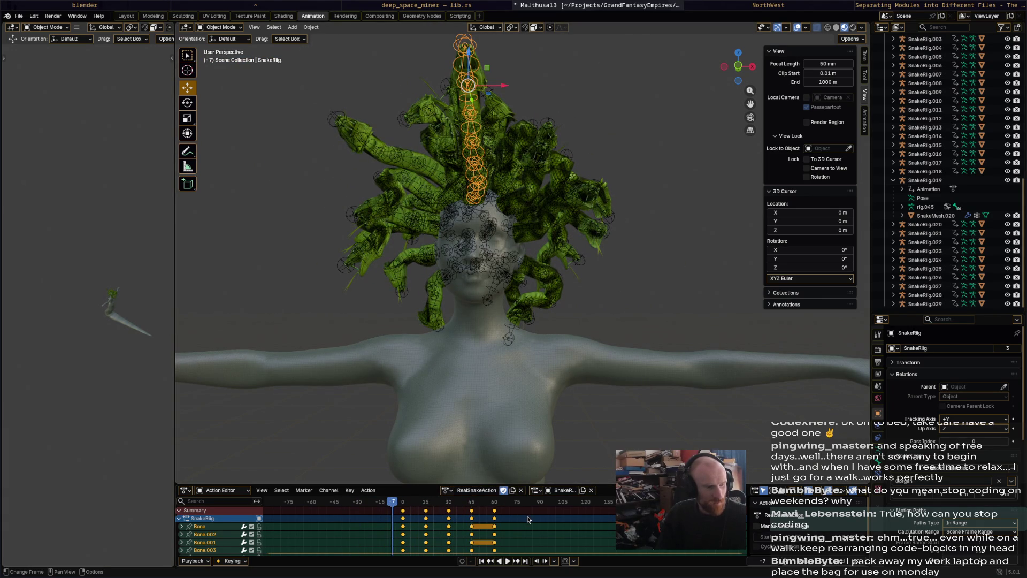
{"action": "key", "text": "g"}
{"action": "left_click", "coordinate": [481, 528]}
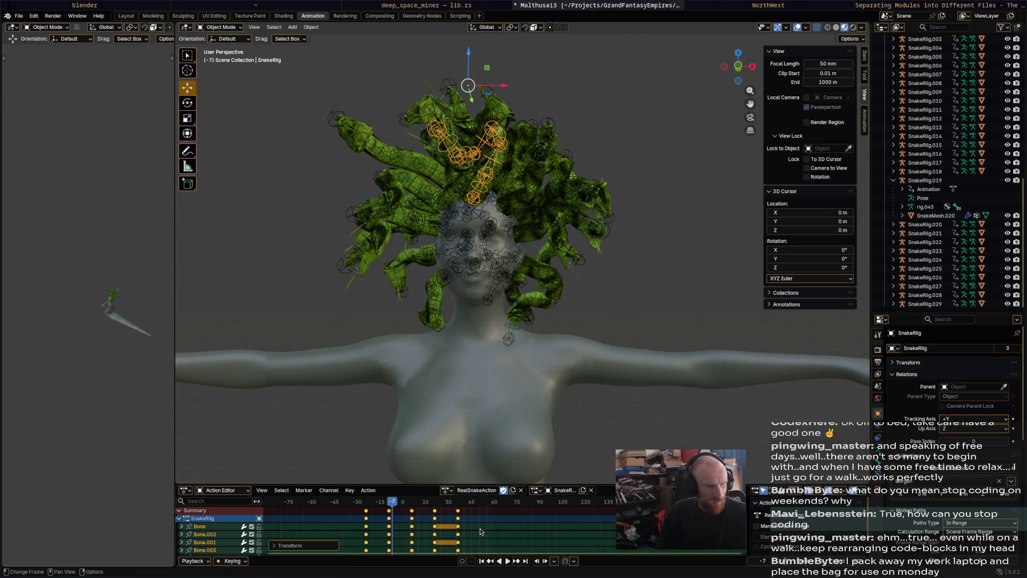
{"action": "left_click", "coordinate": [485, 540]}
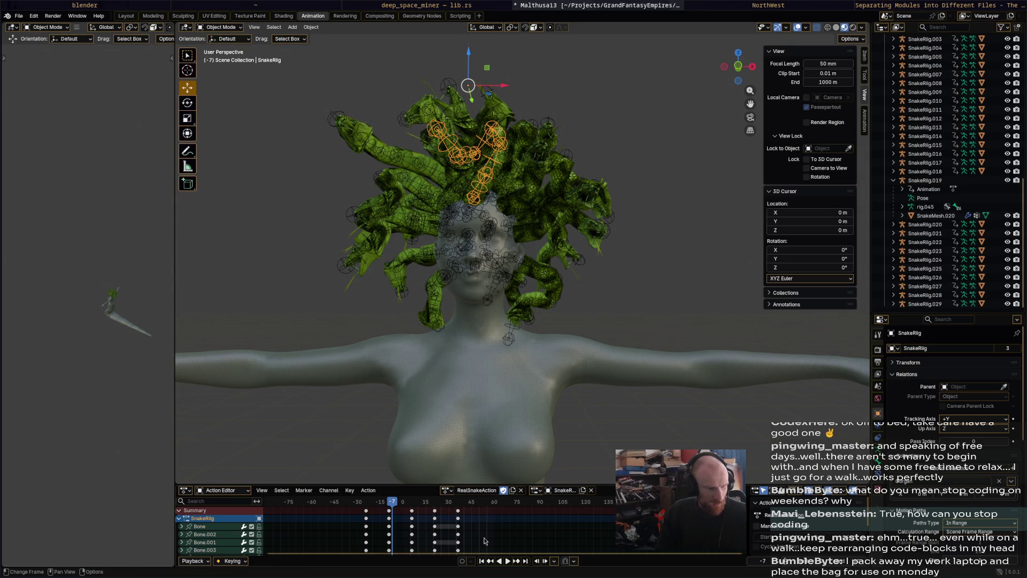
{"action": "left_click", "coordinate": [457, 516]}
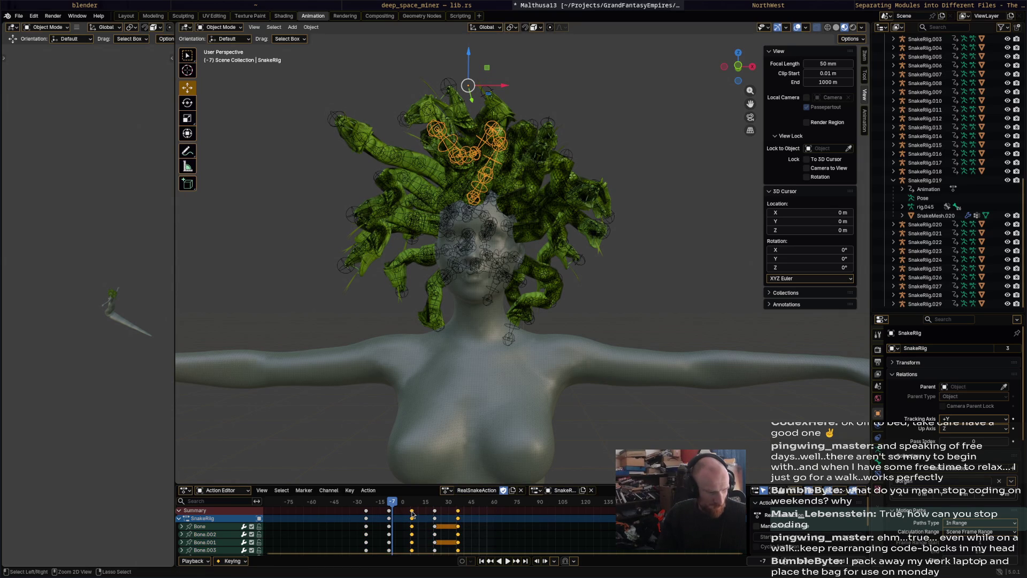
{"action": "left_click", "coordinate": [475, 502]}
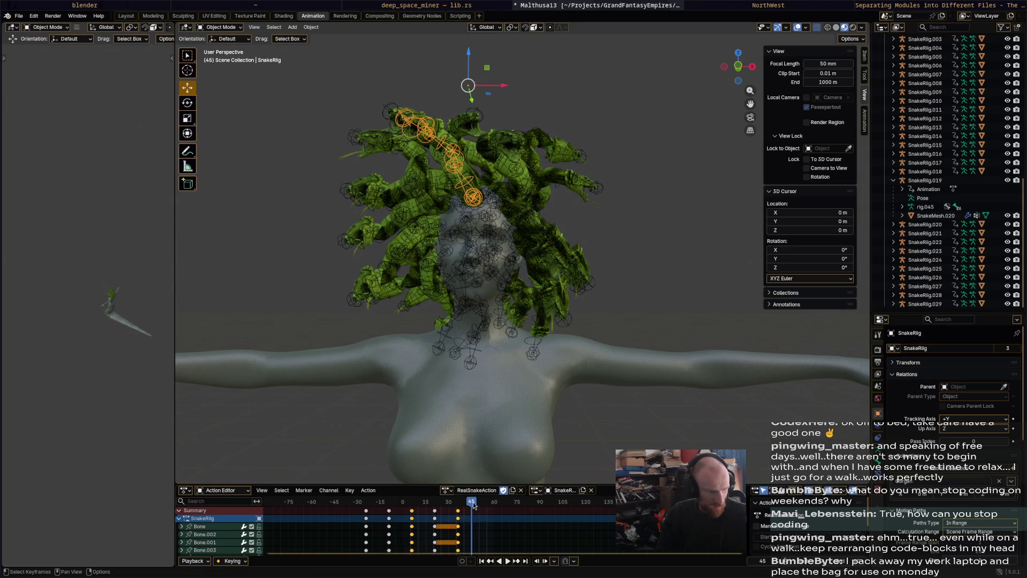
{"action": "key", "text": "ctrl+v"}
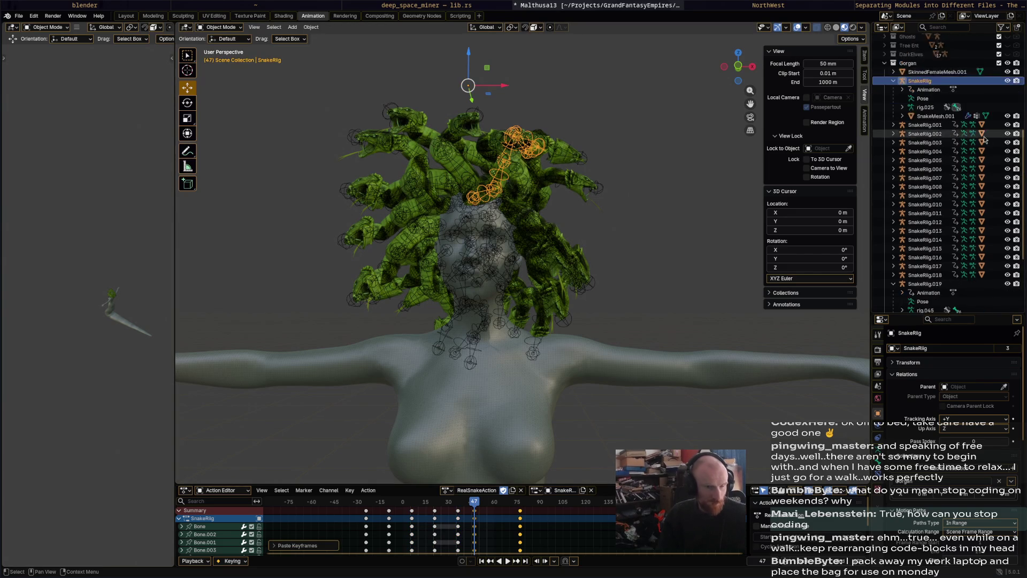
{"action": "scroll", "coordinate": [909, 171], "scroll_direction": "up", "scroll_amount": 5}
- Paste the copied keyframes into SnakeRig.001 and delete the stray keys at frame 50
{"action": "left_click", "coordinate": [935, 143]}
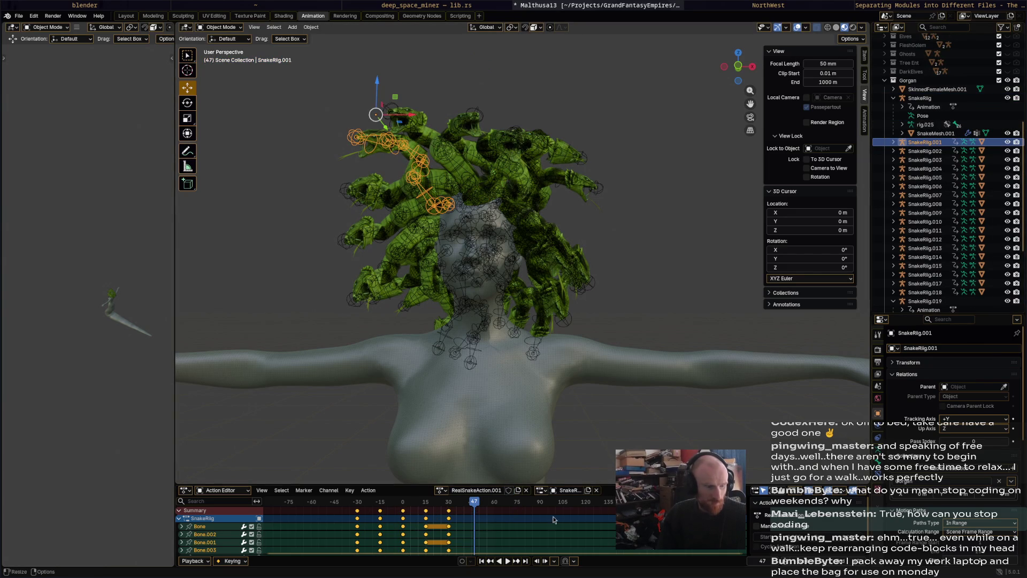
{"action": "left_click", "coordinate": [380, 515]}
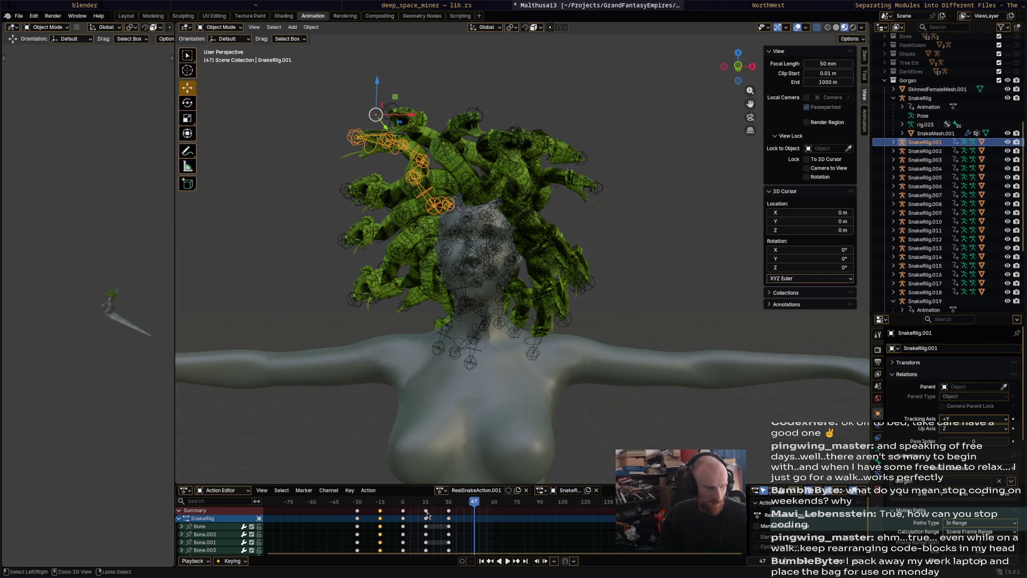
{"action": "left_click", "coordinate": [429, 515], "text": "ctrl"}
{"action": "key", "text": "ctrl+v"}
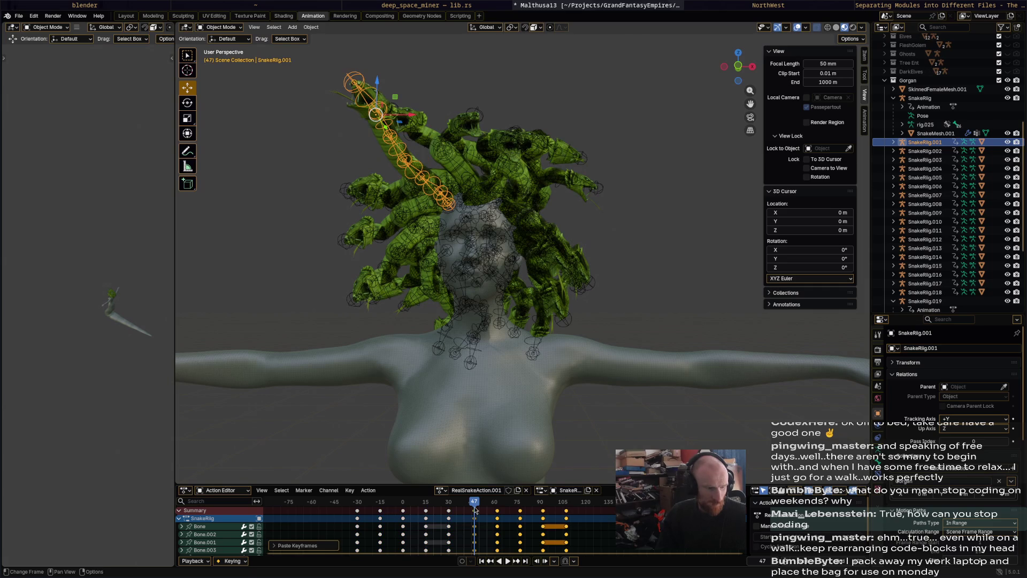
{"action": "left_click", "coordinate": [478, 511]}
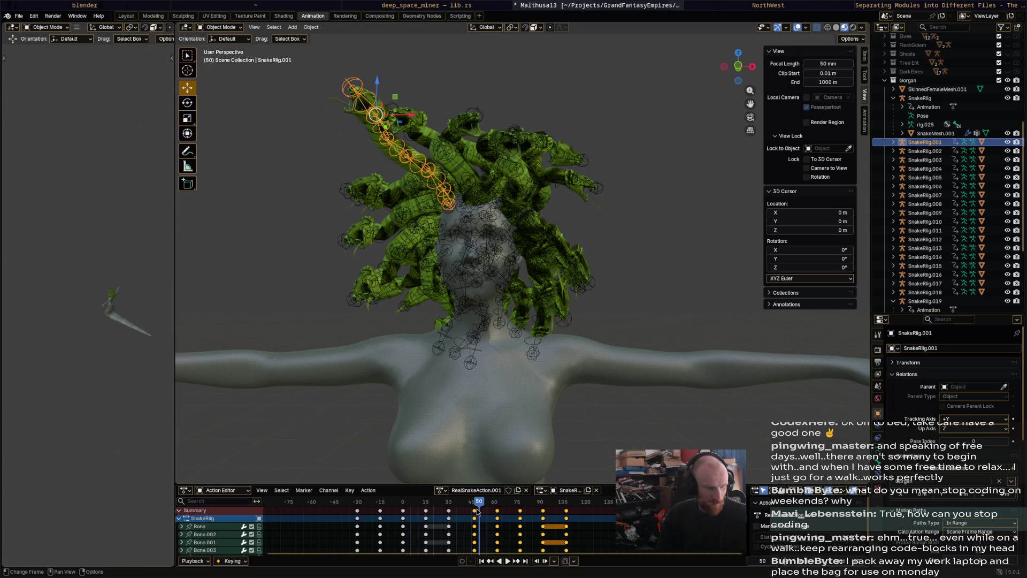
{"action": "key", "text": "Delete"}
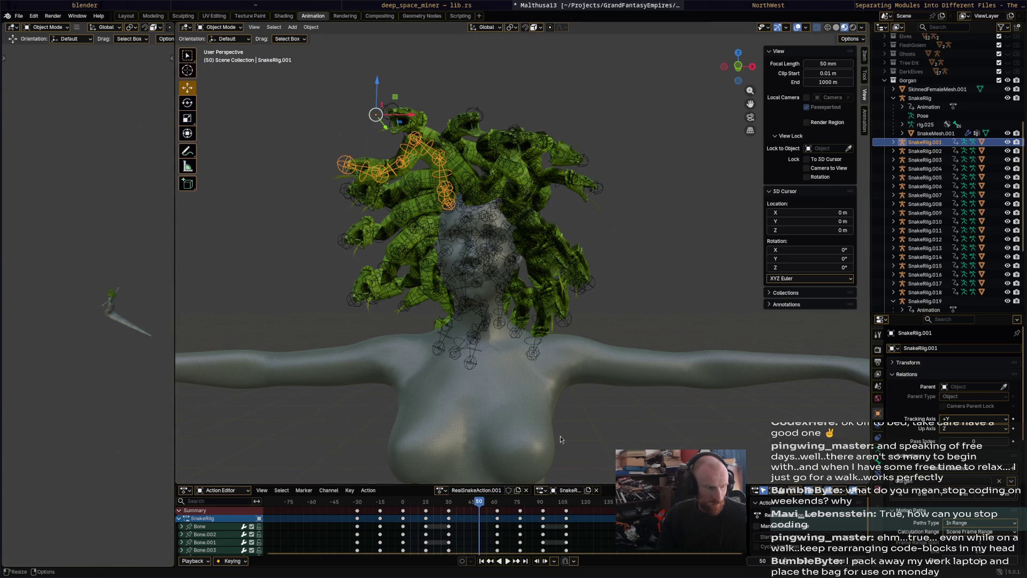
- Select SnakeRig.002's keys, then paste the copied keyframes into SnakeRig.003 at frame 58
{"action": "left_click", "coordinate": [925, 151]}
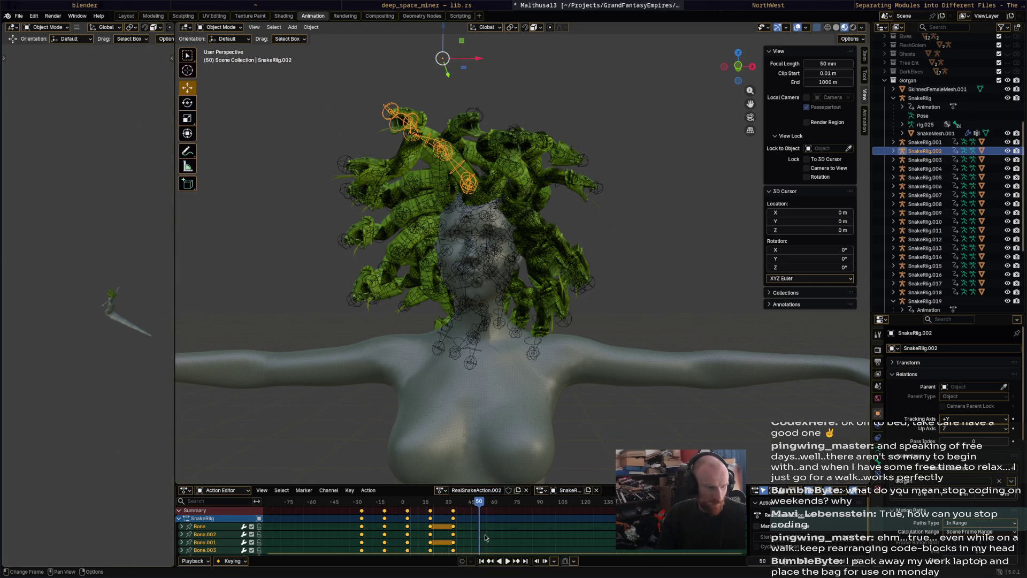
{"action": "left_click_drag", "start_coordinate": [488, 543], "coordinate": [371, 506]}
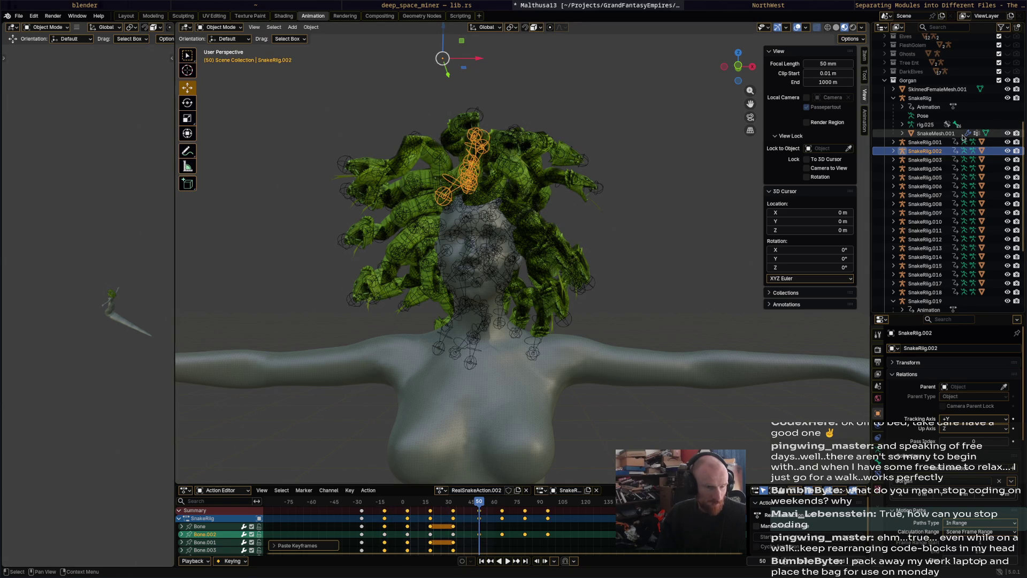
{"action": "left_click", "coordinate": [925, 159]}
{"action": "left_click", "coordinate": [488, 526], "text": "ctrl"}
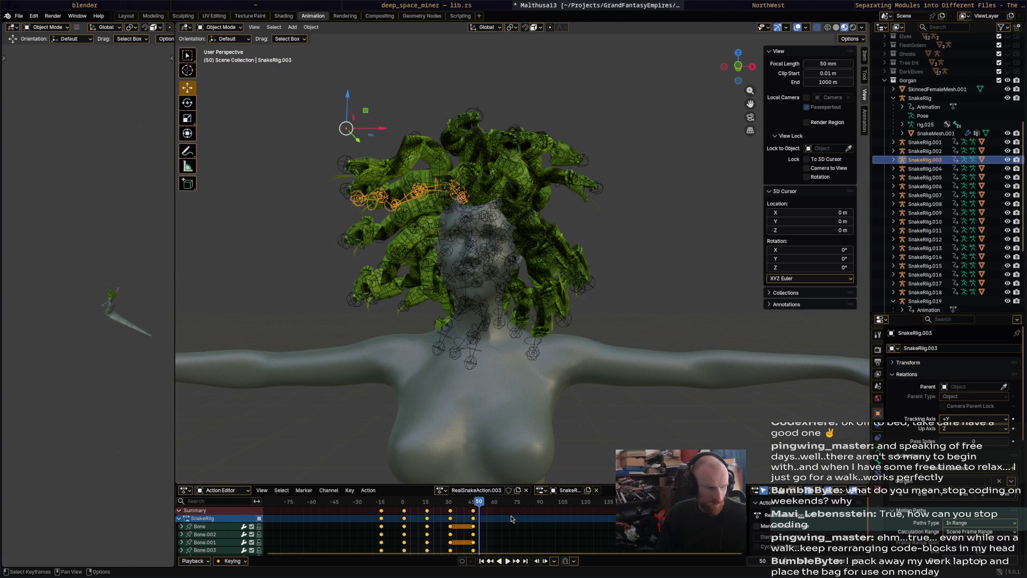
{"action": "key", "text": "ctrl+v"}
{"action": "key", "text": "ctrl+z"}
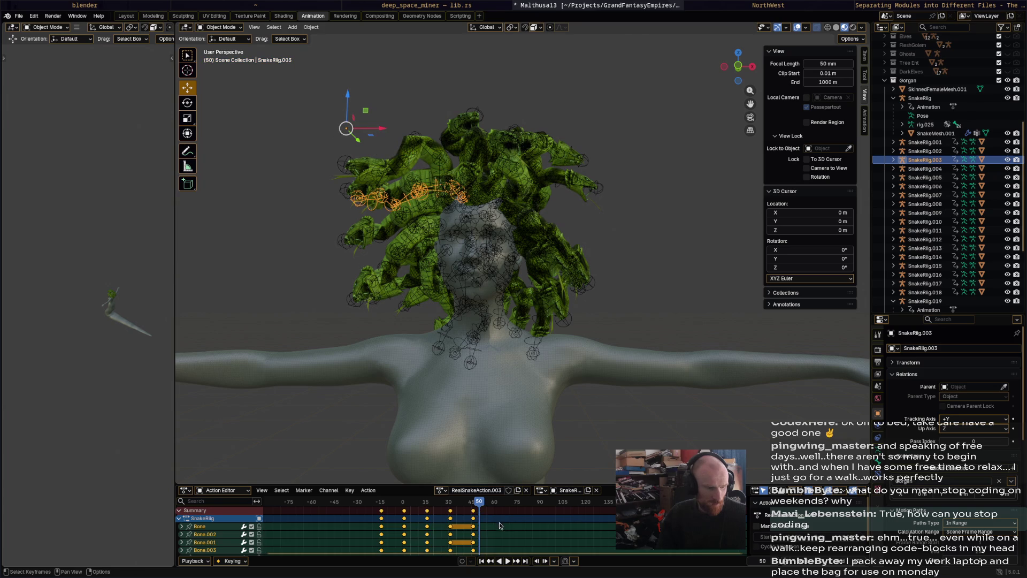
{"action": "left_click_drag", "start_coordinate": [503, 526], "coordinate": [402, 512]}
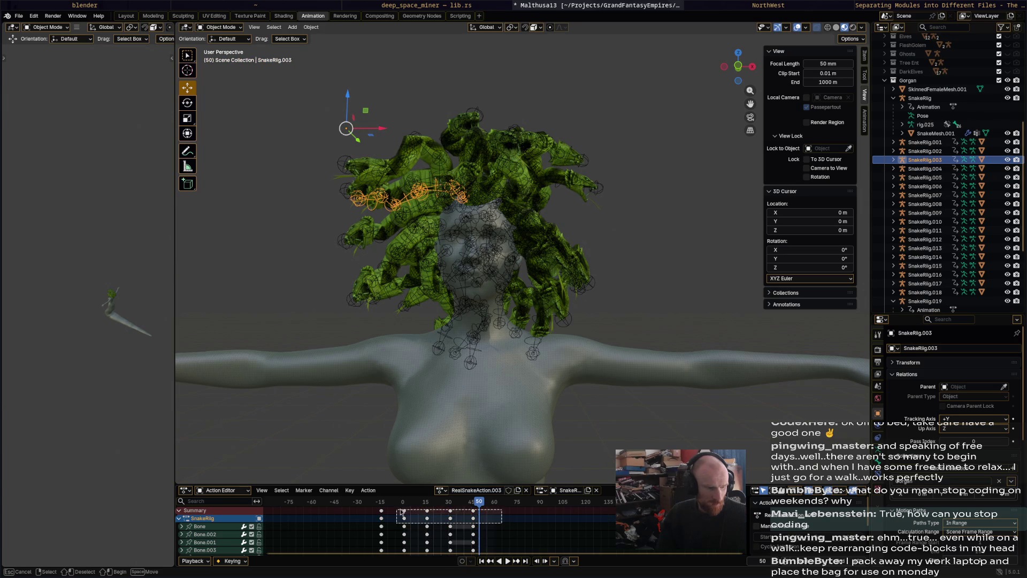
{"action": "left_click", "coordinate": [492, 502]}
{"action": "key", "text": "ctrl+v"}
- Paste the copied keyframes into SnakeRig.004 at frame 52 and SnakeRig.005 at frame 62
{"action": "left_click", "coordinate": [948, 168]}
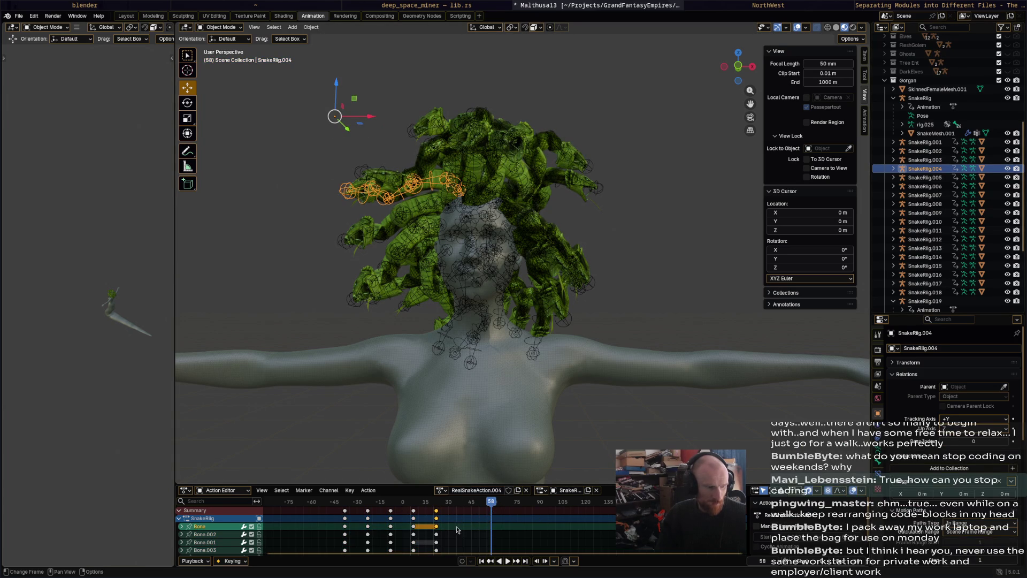
{"action": "left_click_drag", "start_coordinate": [458, 516], "coordinate": [407, 523]}
{"action": "left_click", "coordinate": [462, 502]}
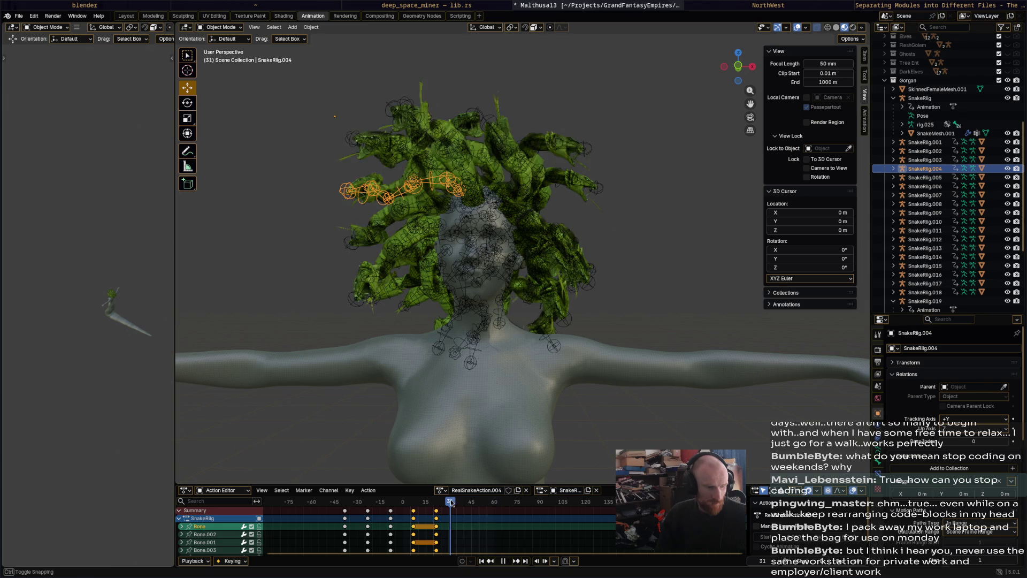
{"action": "left_click", "coordinate": [482, 502]}
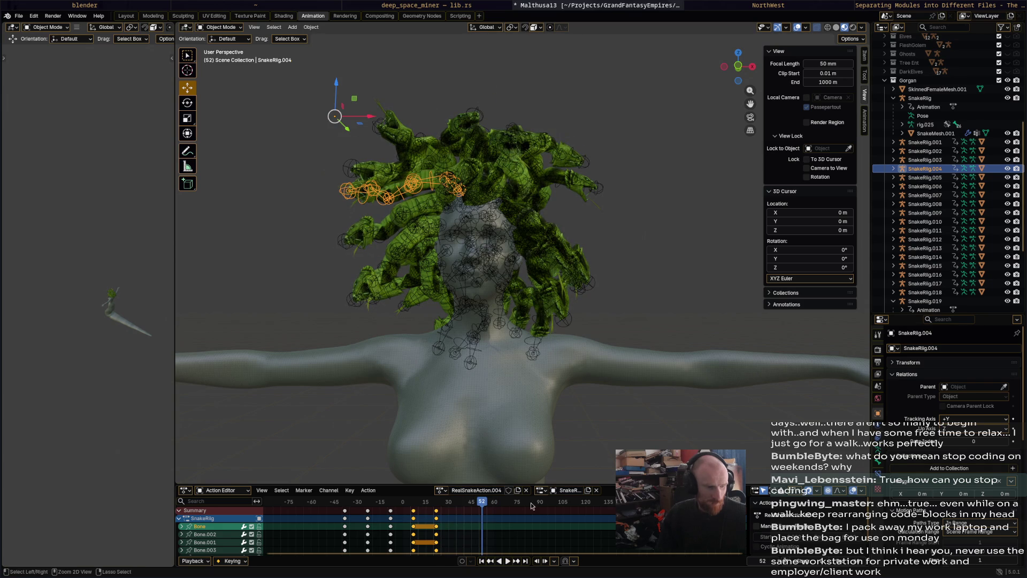
{"action": "key", "text": "ctrl+v"}
{"action": "left_click", "coordinate": [932, 178]}
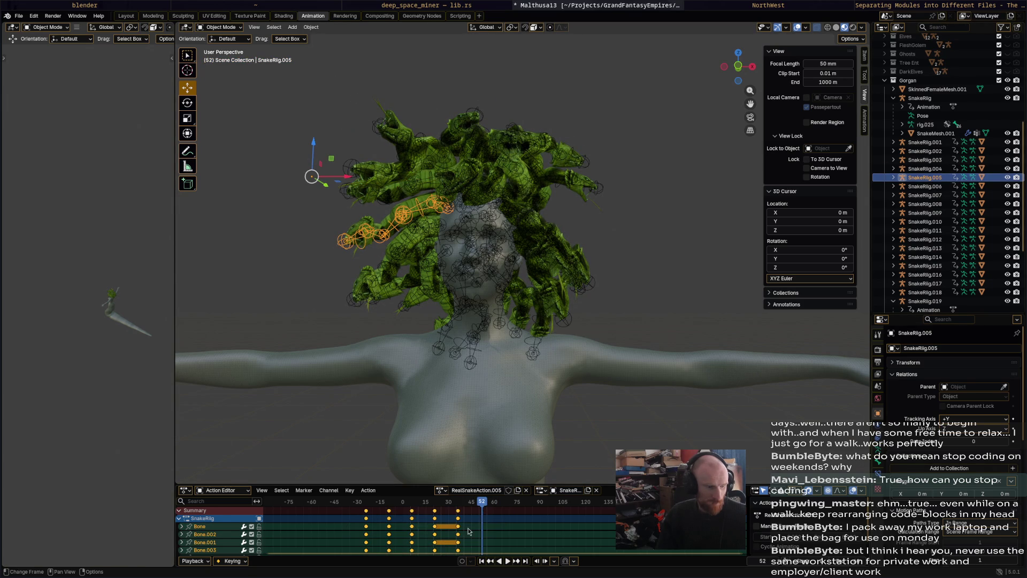
{"action": "left_click_drag", "start_coordinate": [485, 528], "coordinate": [426, 503]}
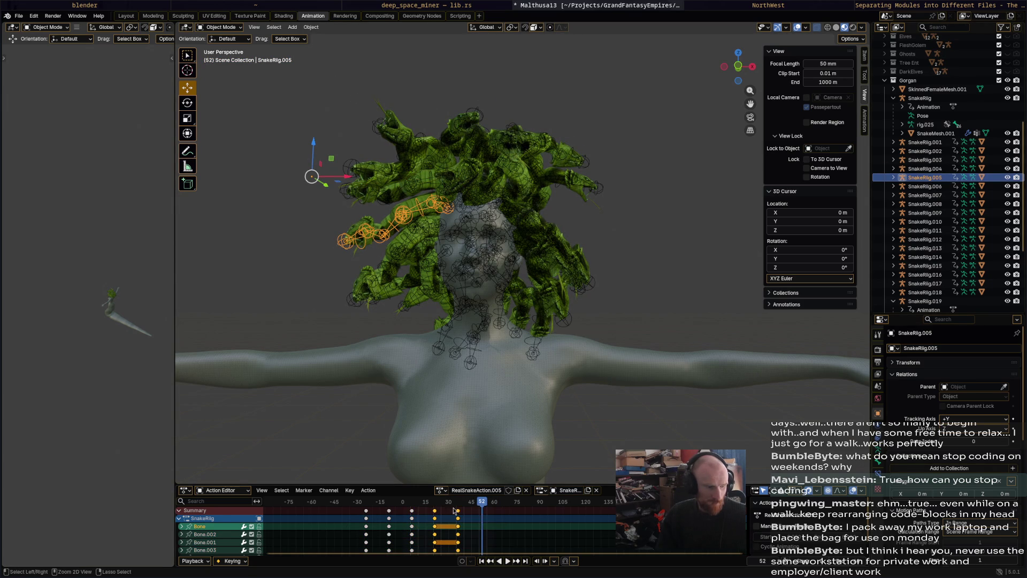
{"action": "left_click", "coordinate": [499, 502]}
{"action": "key", "text": "ctrl+v"}
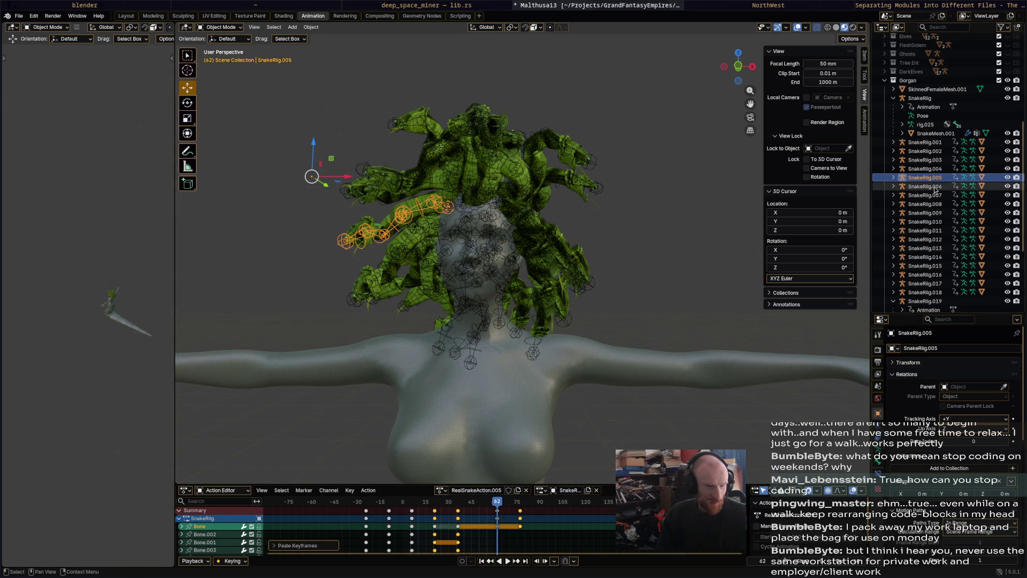
- Select keyframe groups on SnakeRig.006 and SnakeRig.007 ready for pasting
{"action": "left_click", "coordinate": [931, 186]}
{"action": "left_click_drag", "start_coordinate": [481, 534], "coordinate": [405, 511]}
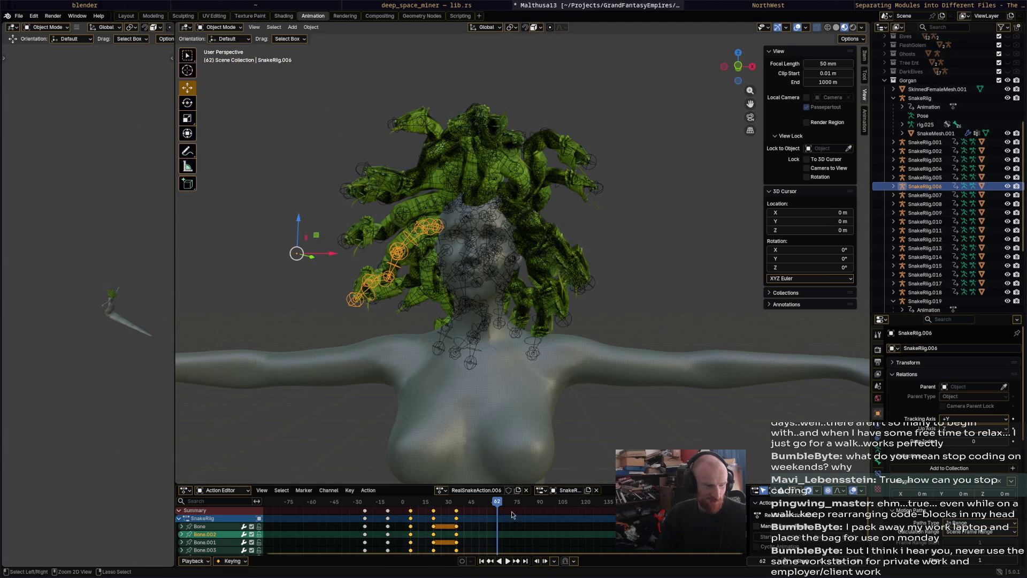
{"action": "left_click", "coordinate": [927, 195]}
{"action": "left_click_drag", "start_coordinate": [454, 533], "coordinate": [474, 514]}
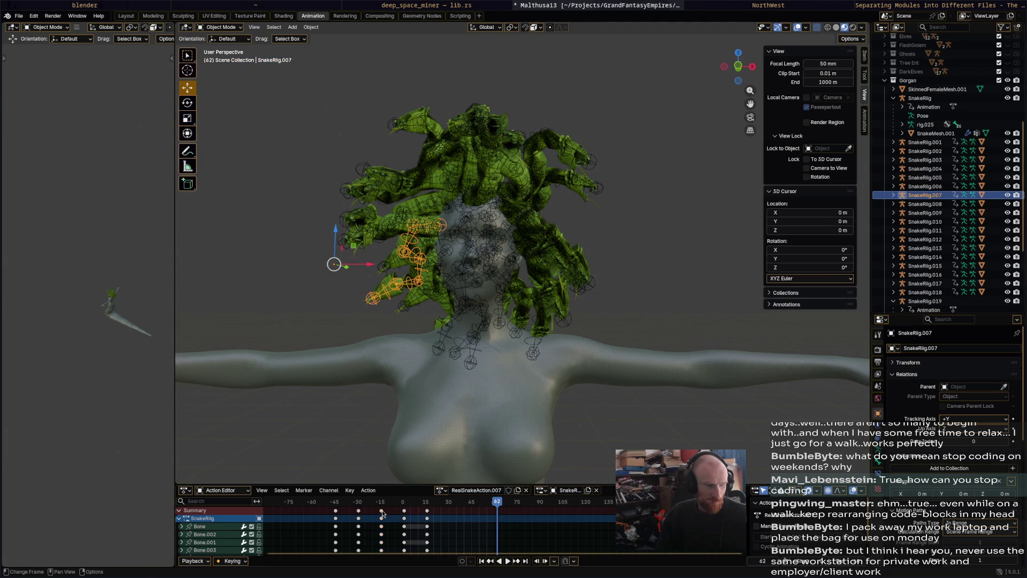
- Paste keyframes at frame 62, then into SnakeRig.008 at frame 53
{"action": "key", "text": "ctrl+v"}
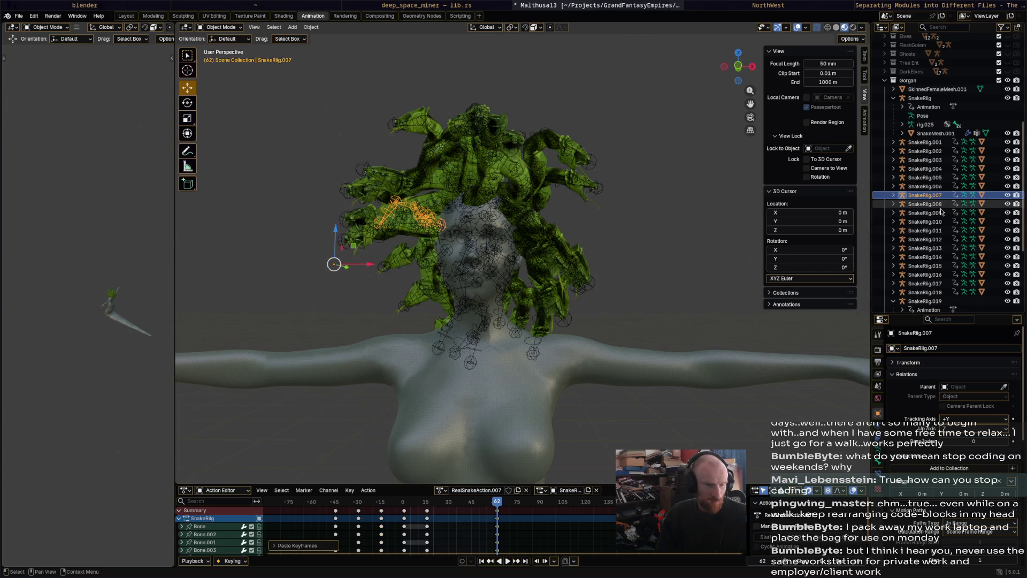
{"action": "left_click", "coordinate": [927, 204]}
{"action": "left_click", "coordinate": [375, 512]}
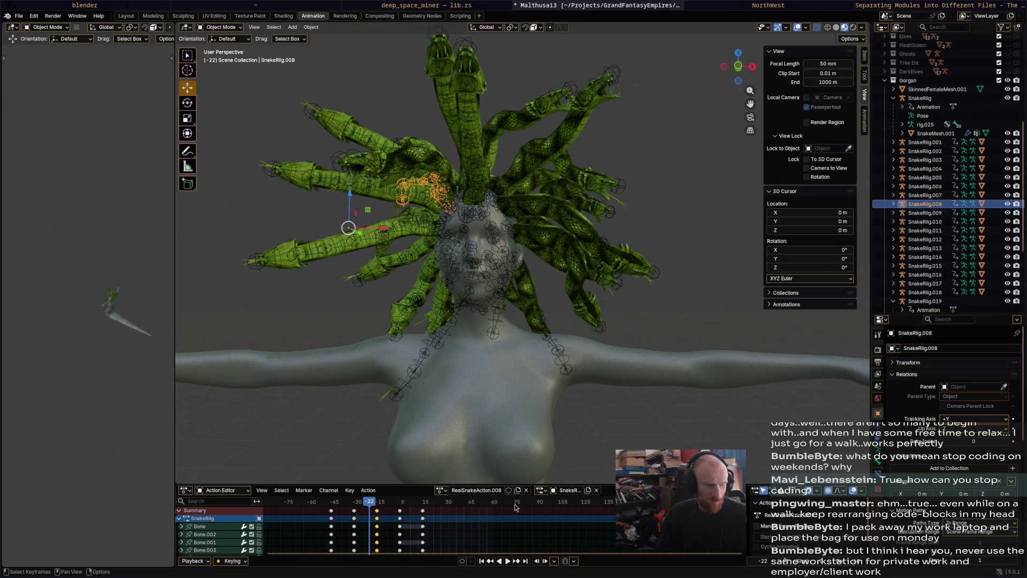
{"action": "left_click", "coordinate": [484, 507]}
{"action": "key", "text": "ctrl+v"}
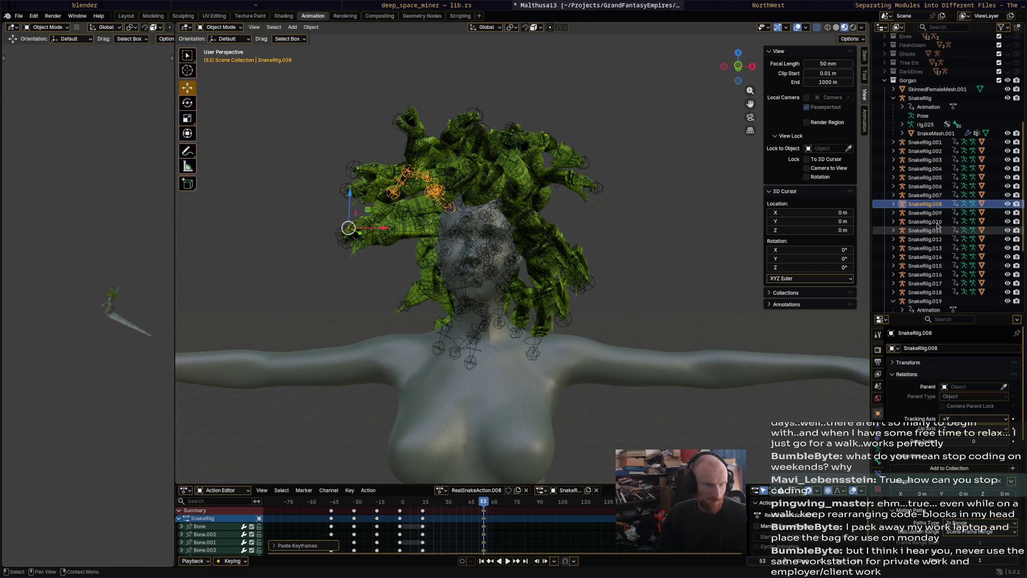
- Scrub SnakeRig.009 and SnakeRig.010, selecting the frame-30 column and moving to frame 11
{"action": "left_click", "coordinate": [936, 216]}
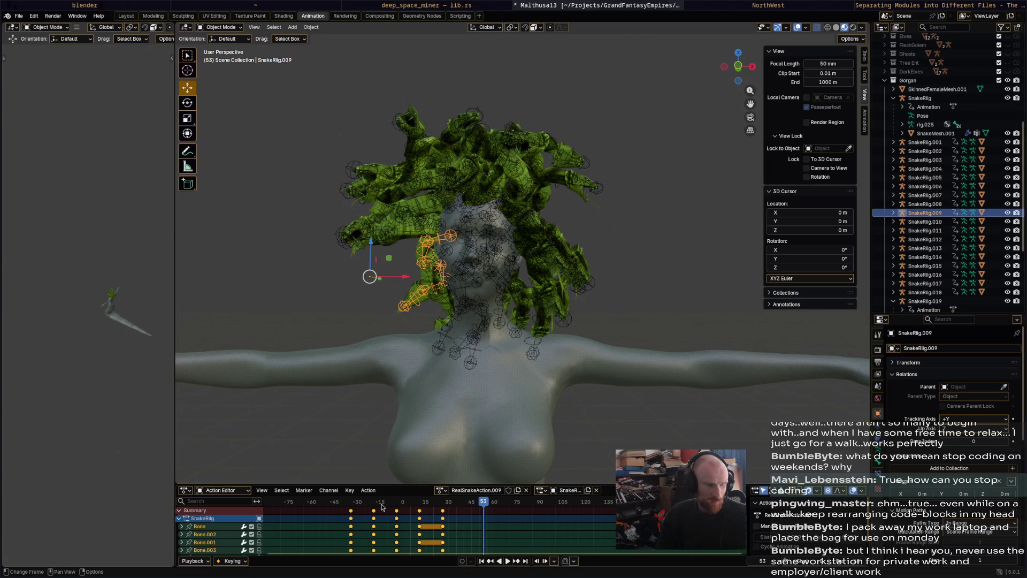
{"action": "left_click", "coordinate": [395, 506]}
{"action": "key", "text": "space"}
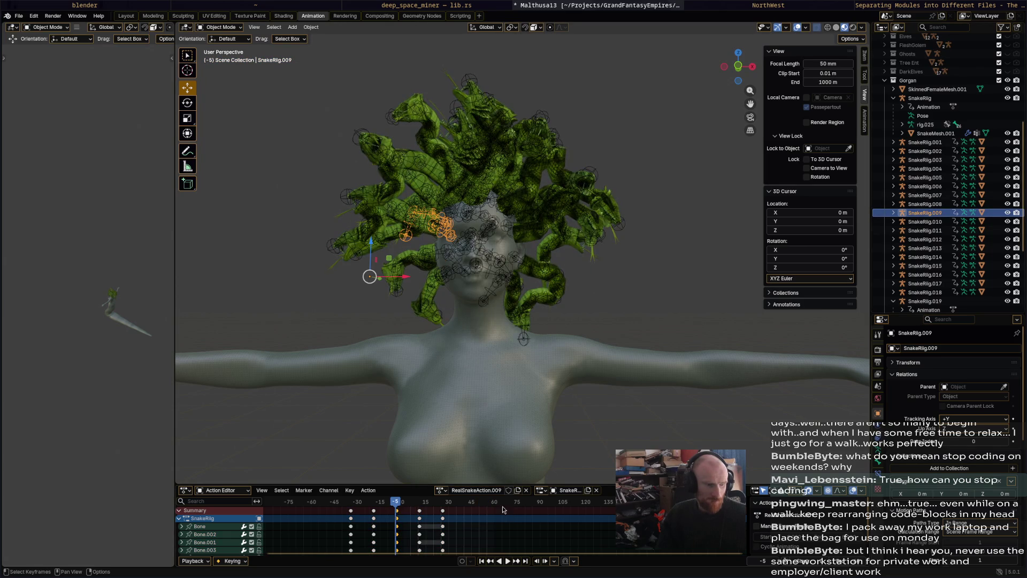
{"action": "left_click", "coordinate": [505, 506]}
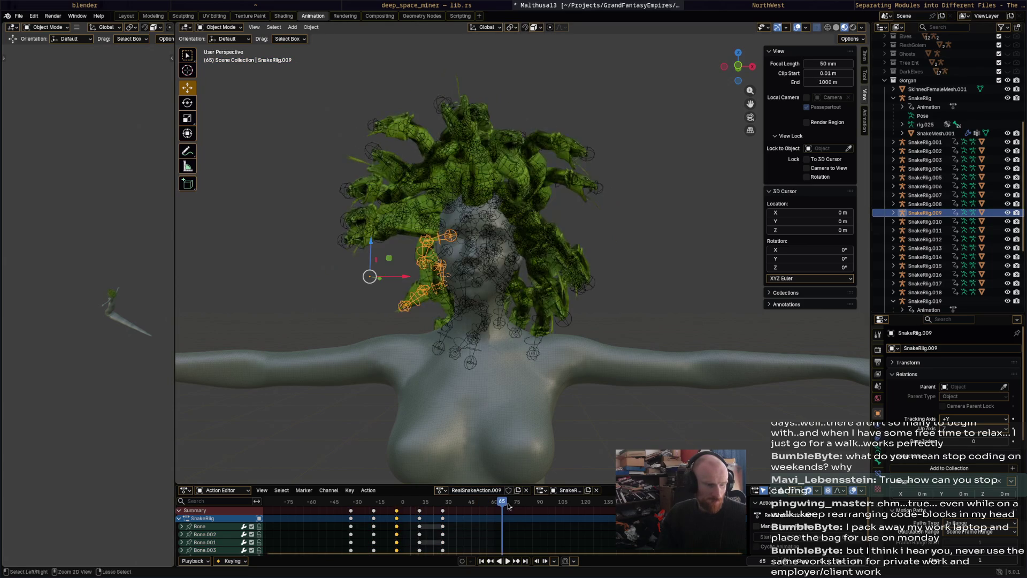
{"action": "left_click", "coordinate": [442, 514]}
{"action": "left_click", "coordinate": [420, 504]}
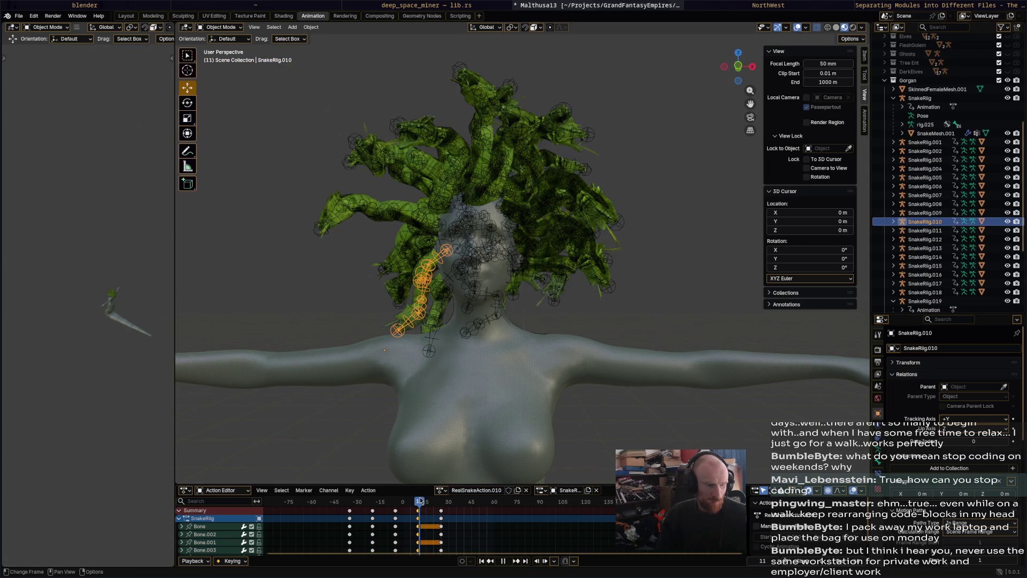
- Paste the copied keyframes for SnakeRig.011/.012 at frame 67 and play back the stagger
{"action": "left_click", "coordinate": [505, 504]}
{"action": "left_click", "coordinate": [453, 313]}
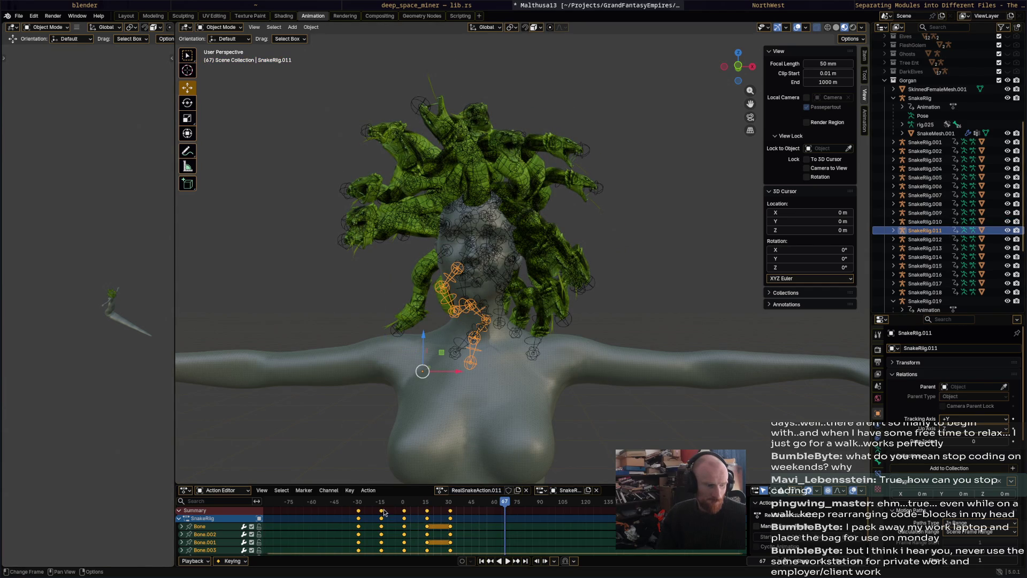
{"action": "left_click", "coordinate": [383, 510]}
{"action": "left_click", "coordinate": [480, 277]}
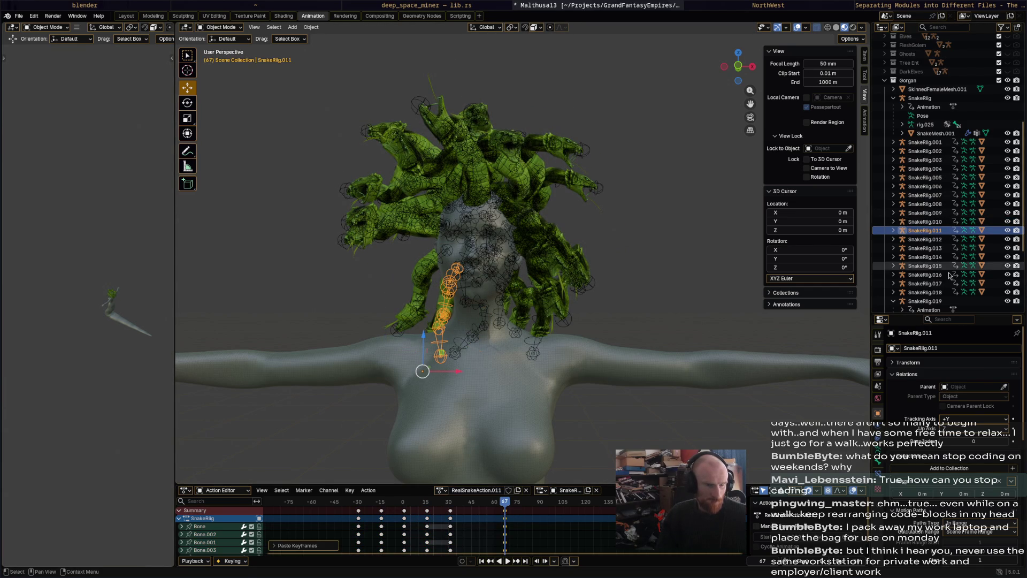
{"action": "left_click", "coordinate": [401, 511]}
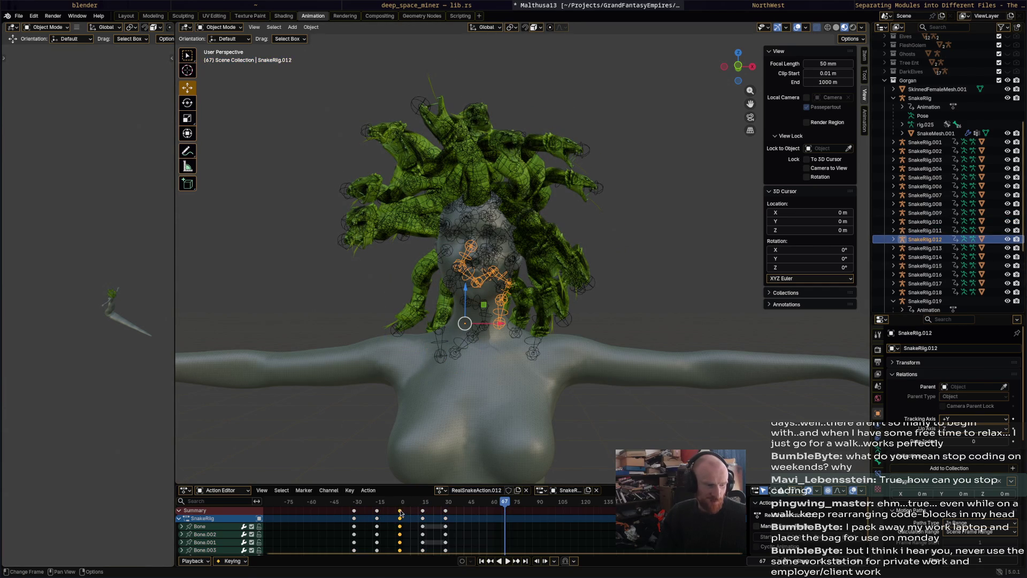
{"action": "key", "text": "ctrl+v"}
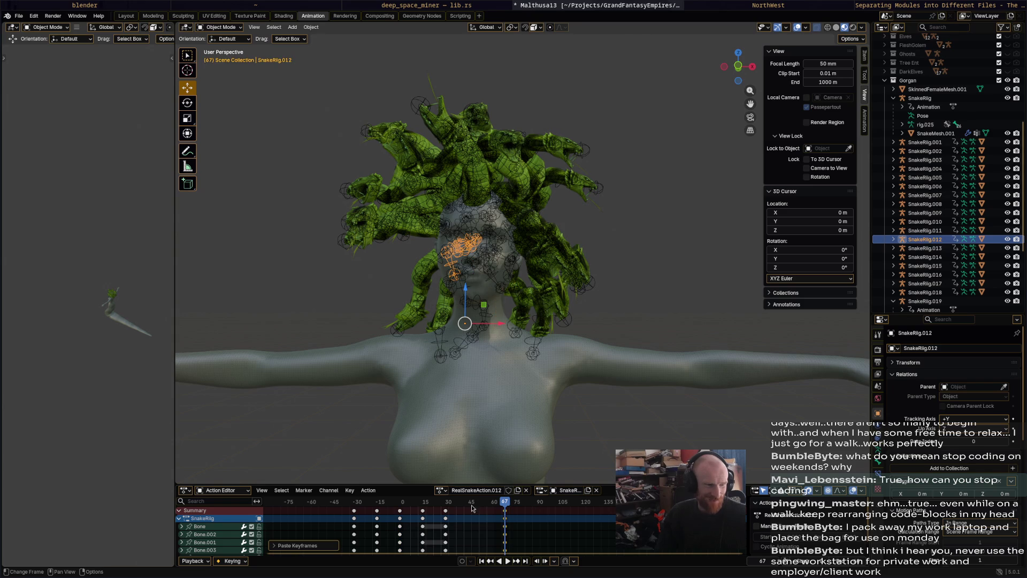
{"action": "key", "text": "space"}
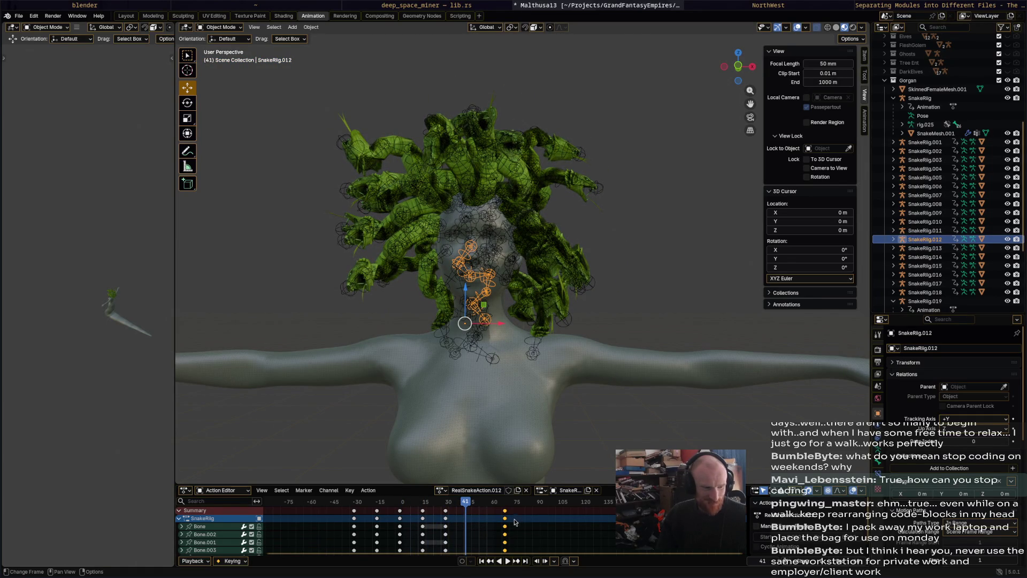
- Paste SnakeRig.013's frames 0, 15 and 30 keys again at frame 50
{"action": "left_click", "coordinate": [925, 248]}
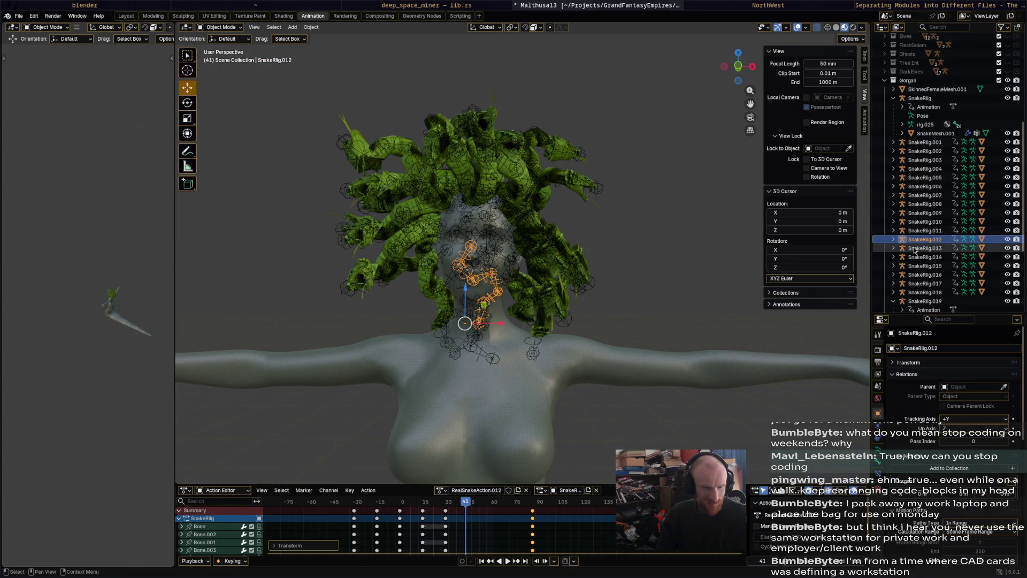
{"action": "left_click", "coordinate": [403, 528]}
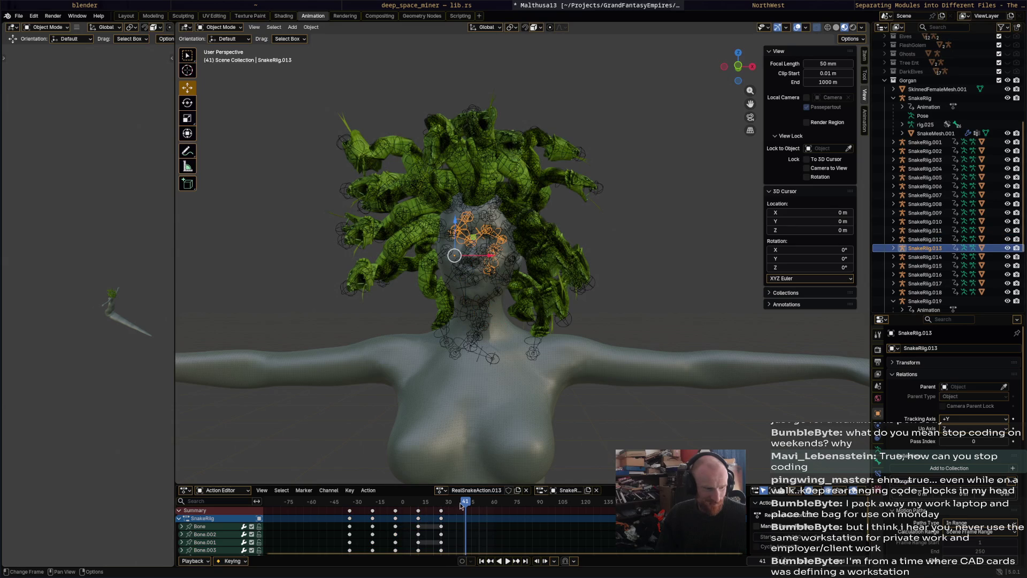
{"action": "left_click_drag", "start_coordinate": [462, 505], "coordinate": [461, 510], "text": "ctrl"}
{"action": "left_click", "coordinate": [479, 502]}
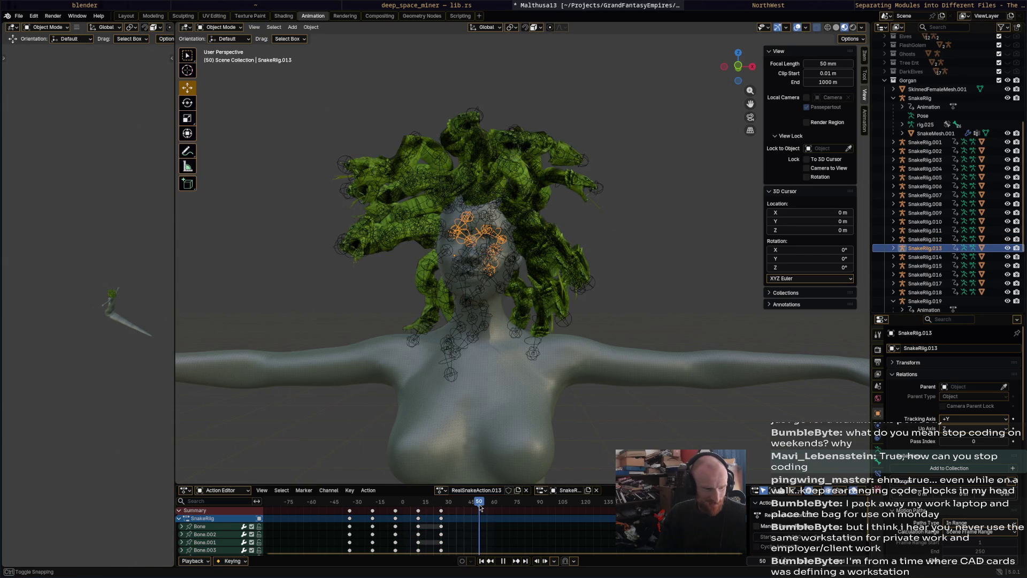
{"action": "key", "text": "ctrl+v"}
- Paste offset keyframes into SnakeRig.014, then into SnakeRig.015 at frame 68
{"action": "left_click", "coordinate": [930, 257]}
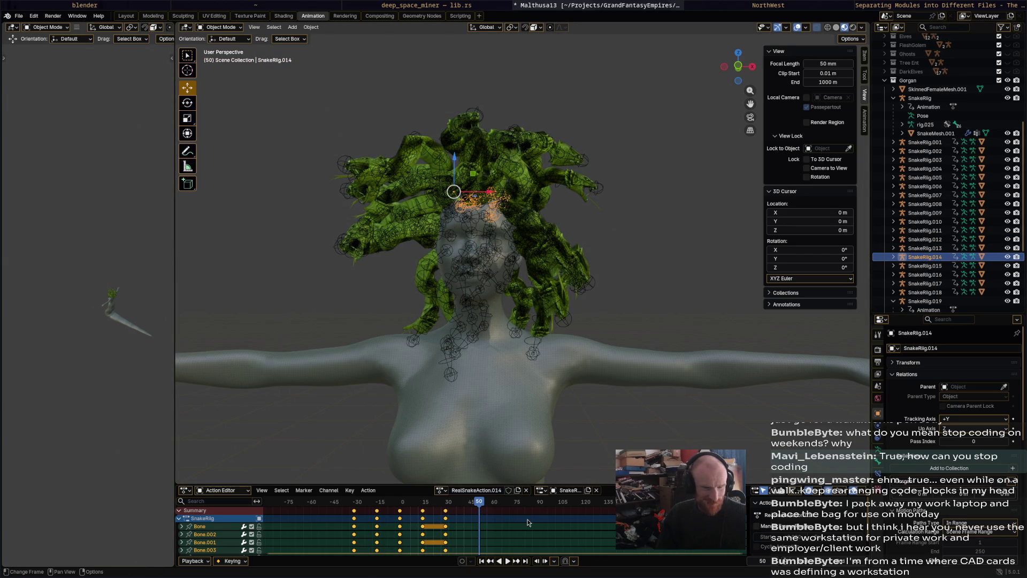
{"action": "left_click", "coordinate": [379, 511]}
{"action": "key", "text": "ctrl+v"}
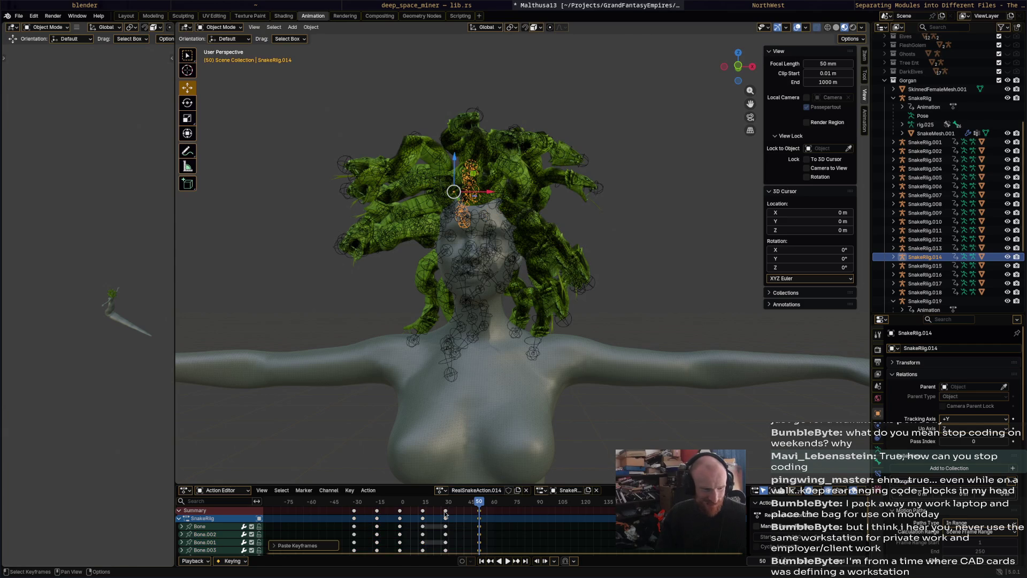
{"action": "key", "text": "Up"}
{"action": "left_click", "coordinate": [927, 266]}
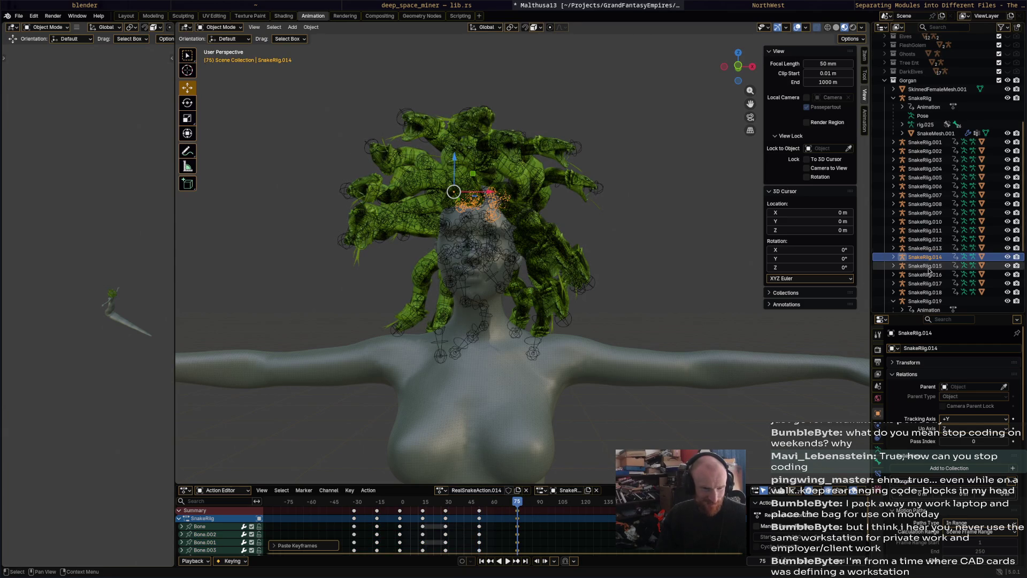
{"action": "key", "text": "a"}
{"action": "left_click", "coordinate": [404, 512]}
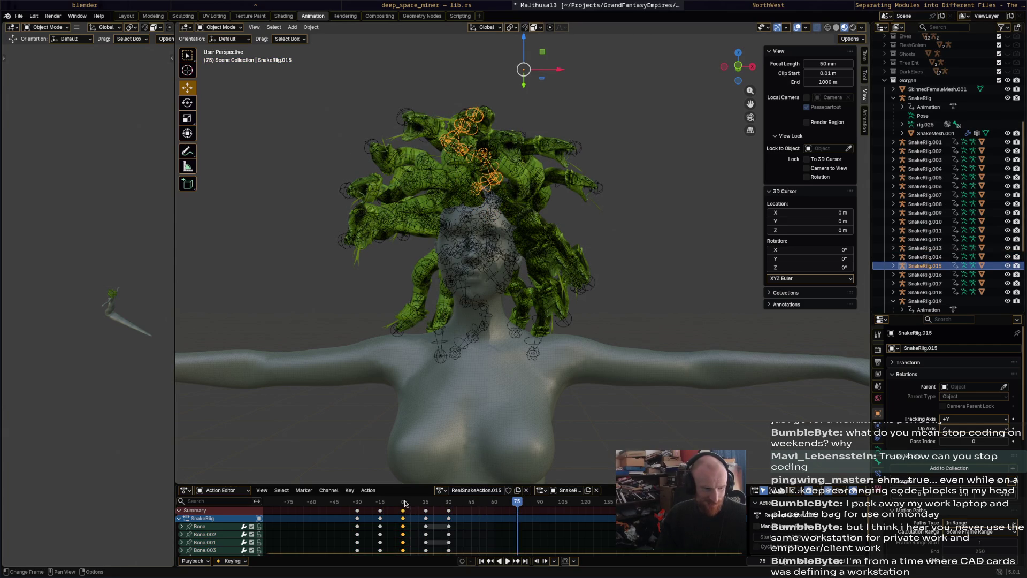
{"action": "left_click", "coordinate": [505, 501]}
{"action": "key", "text": "ctrl+v"}
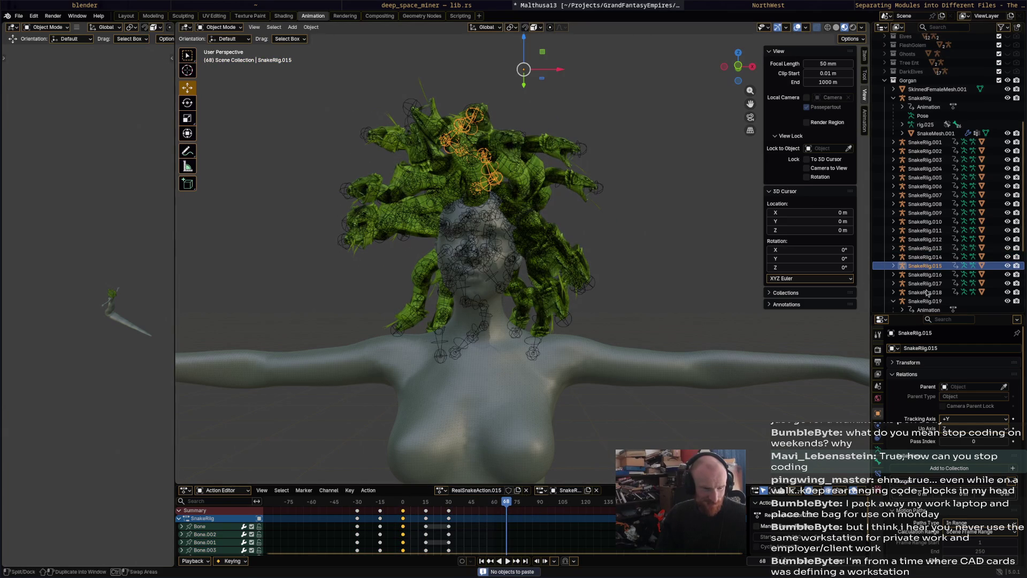
- Paste SnakeRig.016's keyframes at frame 81 and again at frame 63
{"action": "left_click", "coordinate": [927, 275]}
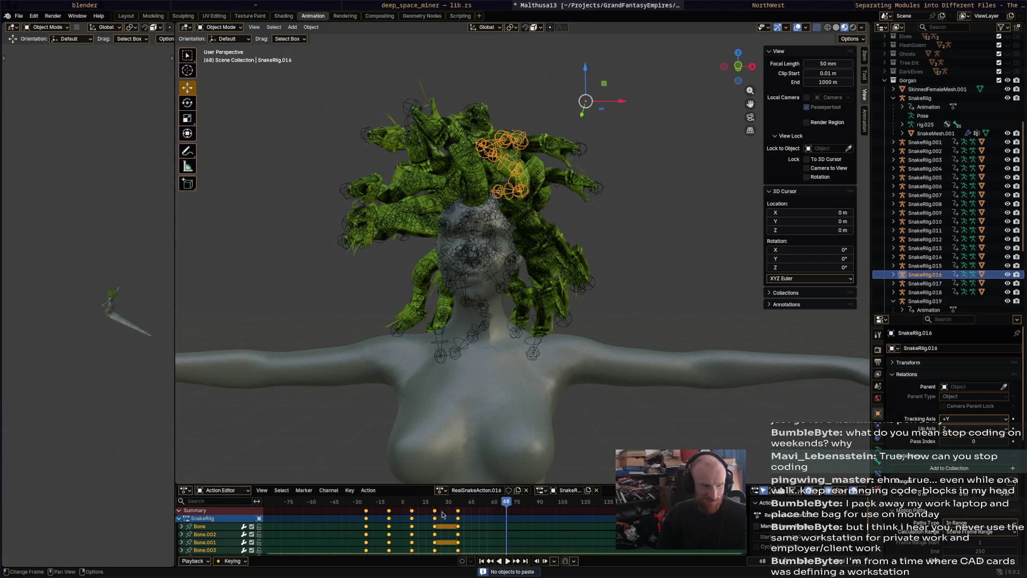
{"action": "left_click", "coordinate": [412, 512]}
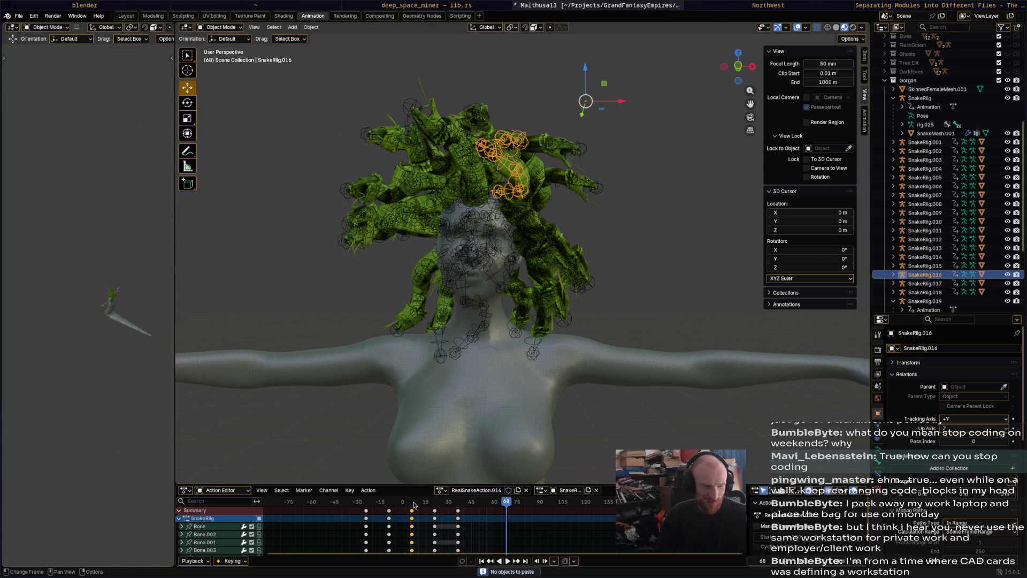
{"action": "left_click", "coordinate": [527, 503]}
{"action": "key", "text": "ctrl+v"}
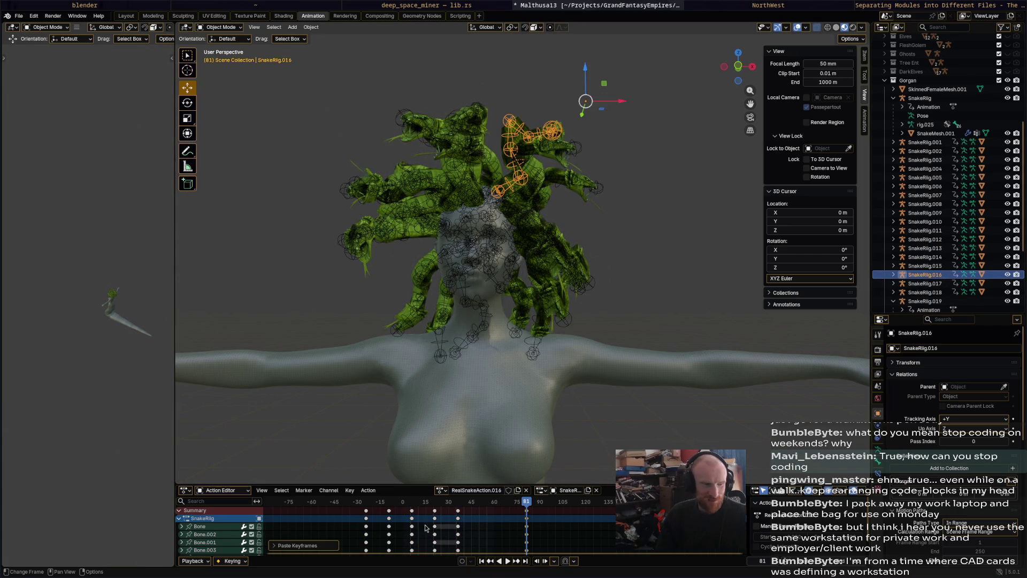
{"action": "left_click", "coordinate": [457, 509]}
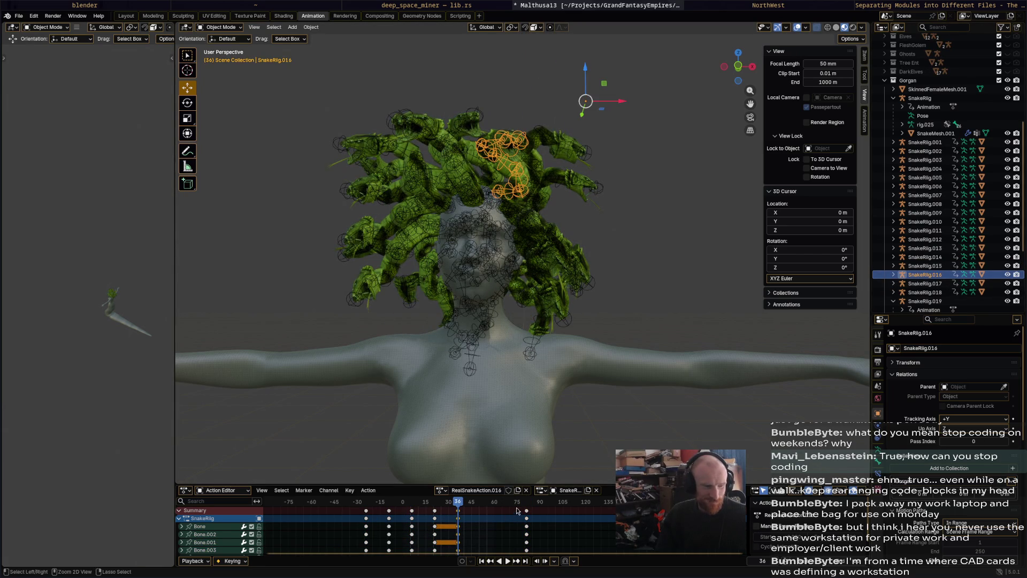
{"action": "left_click", "coordinate": [499, 506]}
{"action": "key", "text": "ctrl+v"}
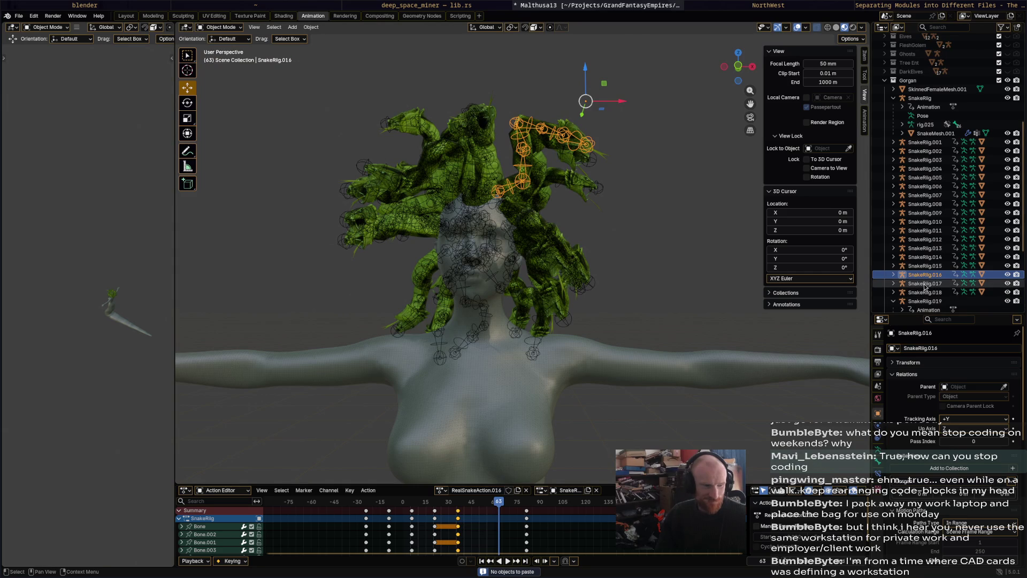
- Paste SnakeRig.018's frame-15 column at frame 78, moving on to SnakeRig.019
{"action": "left_click", "coordinate": [925, 284]}
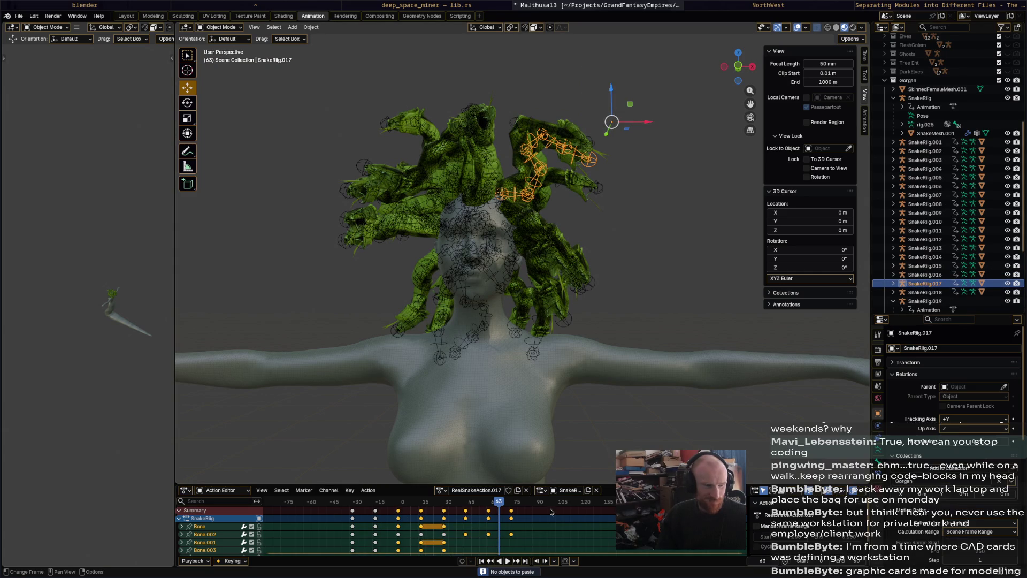
{"action": "scroll", "coordinate": [927, 265], "scroll_direction": "down", "scroll_amount": 2}
{"action": "left_click", "coordinate": [925, 258]}
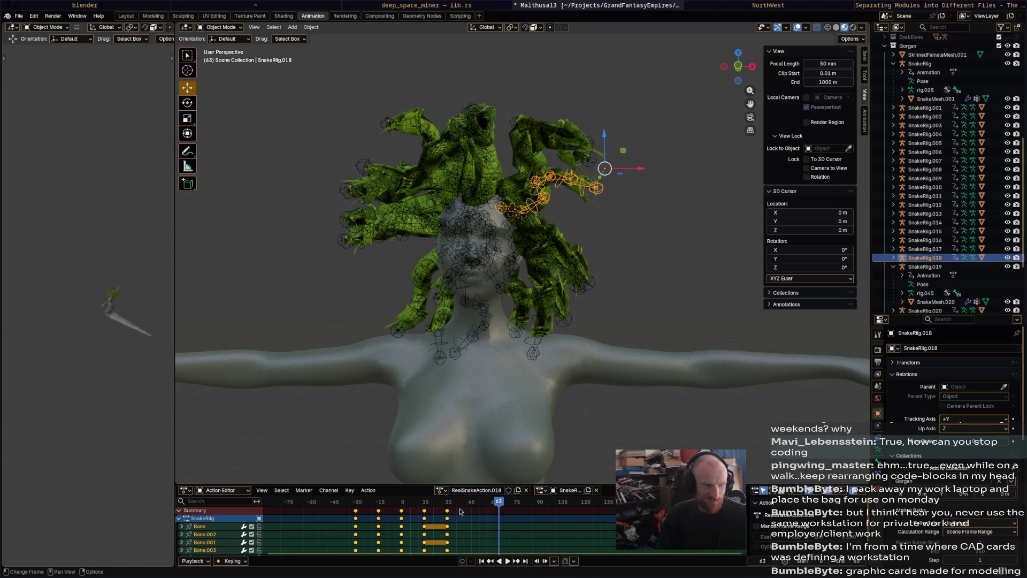
{"action": "left_click", "coordinate": [427, 503]}
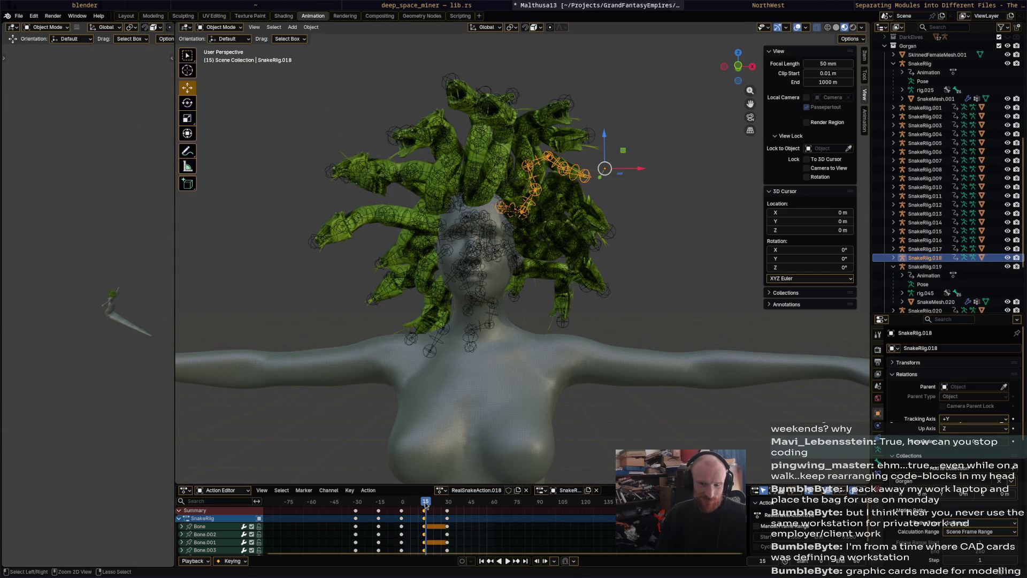
{"action": "left_click", "coordinate": [522, 502]}
{"action": "key", "text": "ctrl+v"}
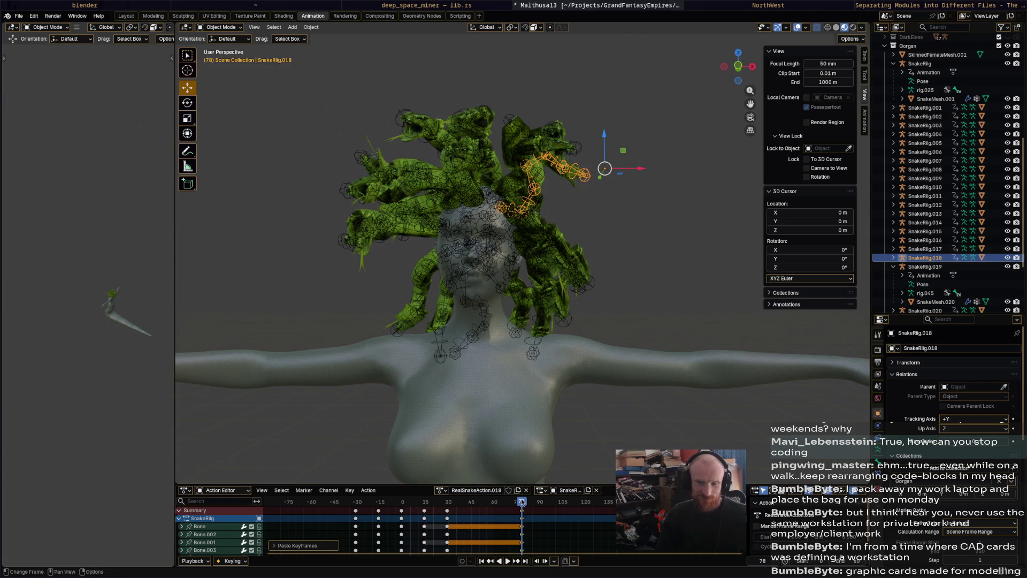
{"action": "left_click", "coordinate": [918, 267]}
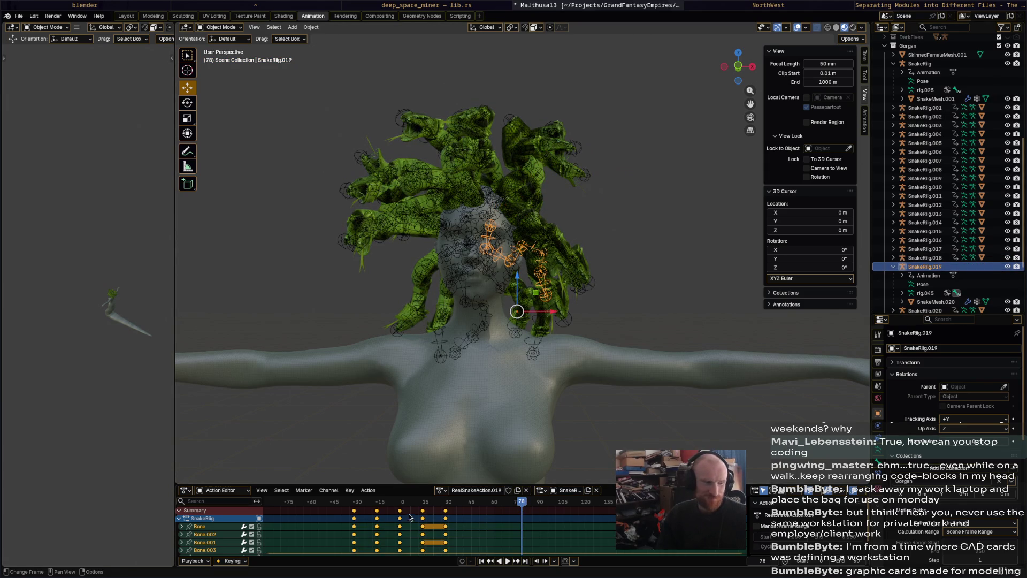